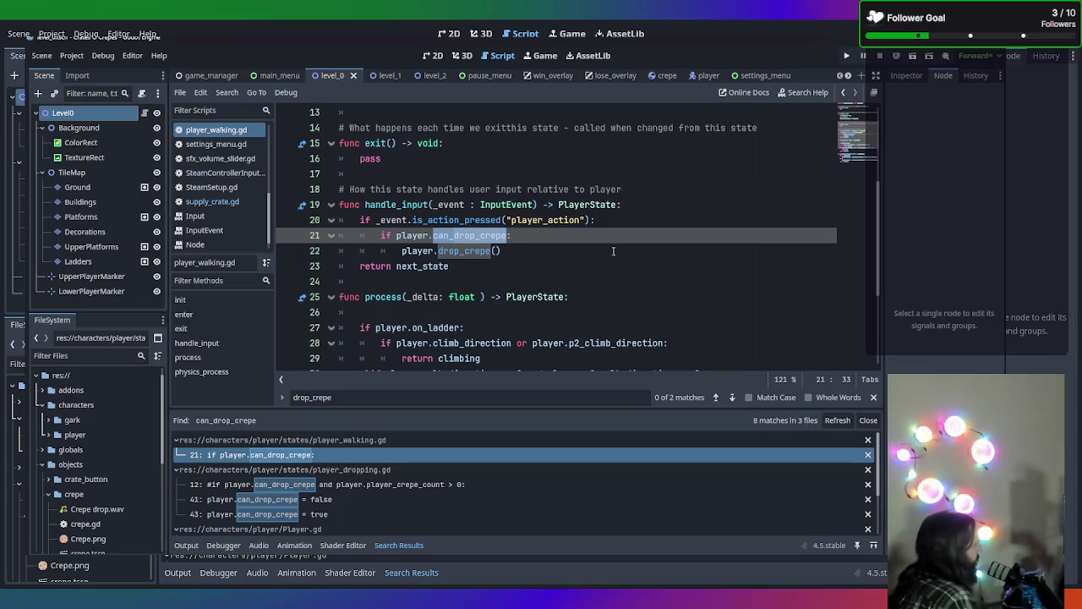
Start a new, unindented line 41 after the last function of player_walking.gd
scroll(614, 251, "up", 2)
scroll(580, 312, "up", 2)
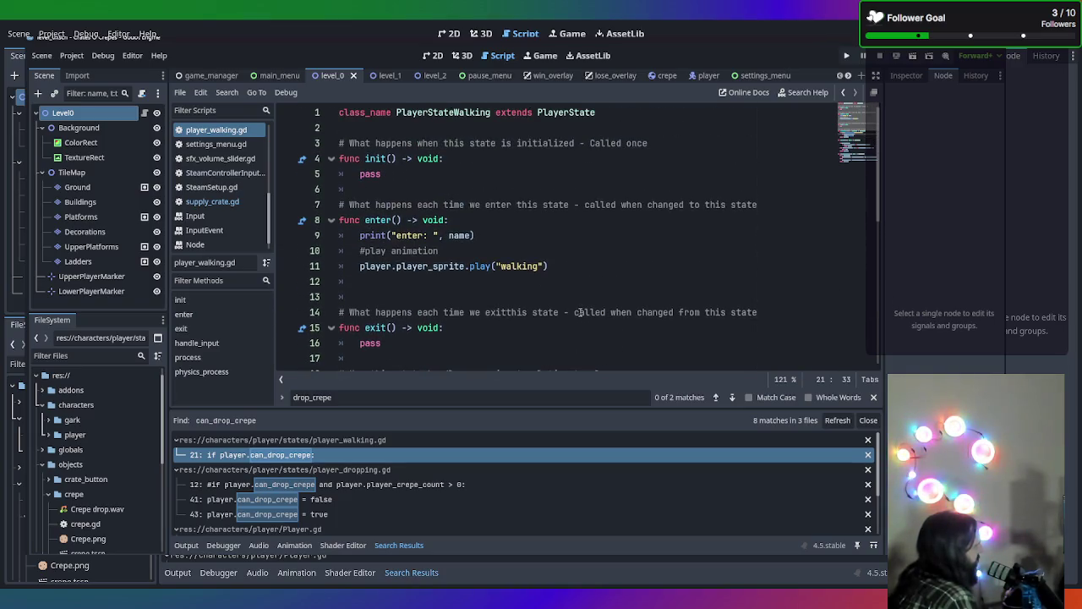
scroll(579, 314, "down", 3)
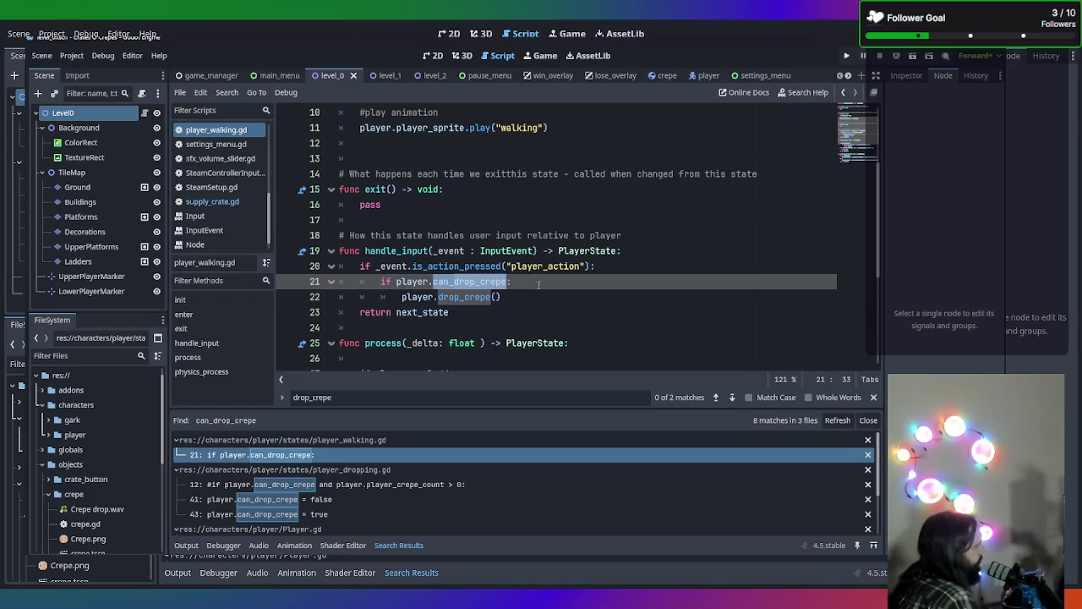
left_click(539, 281)
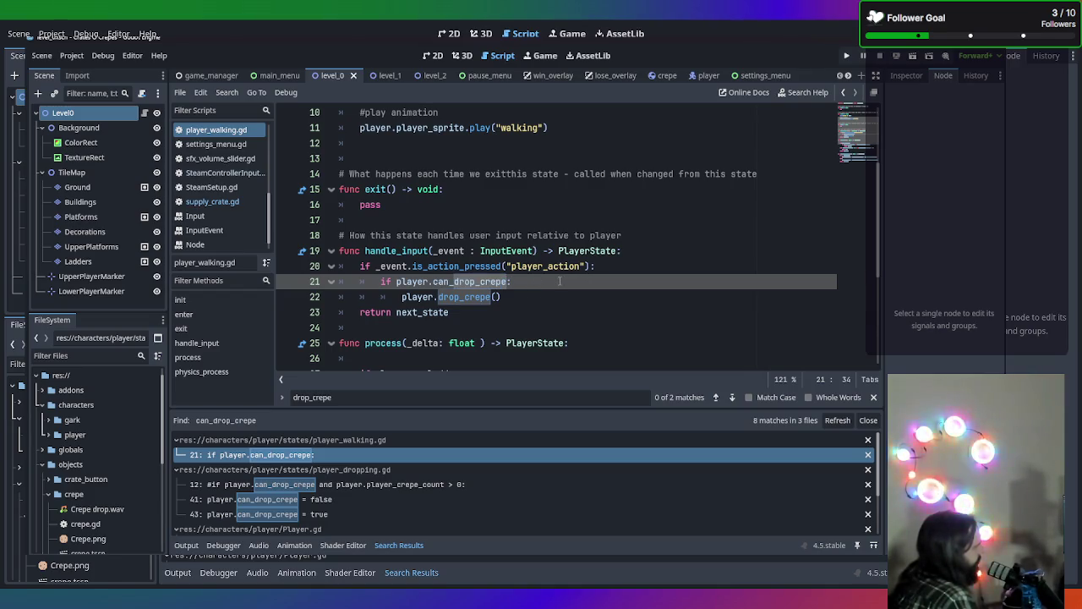
scroll(544, 285, "down", 1)
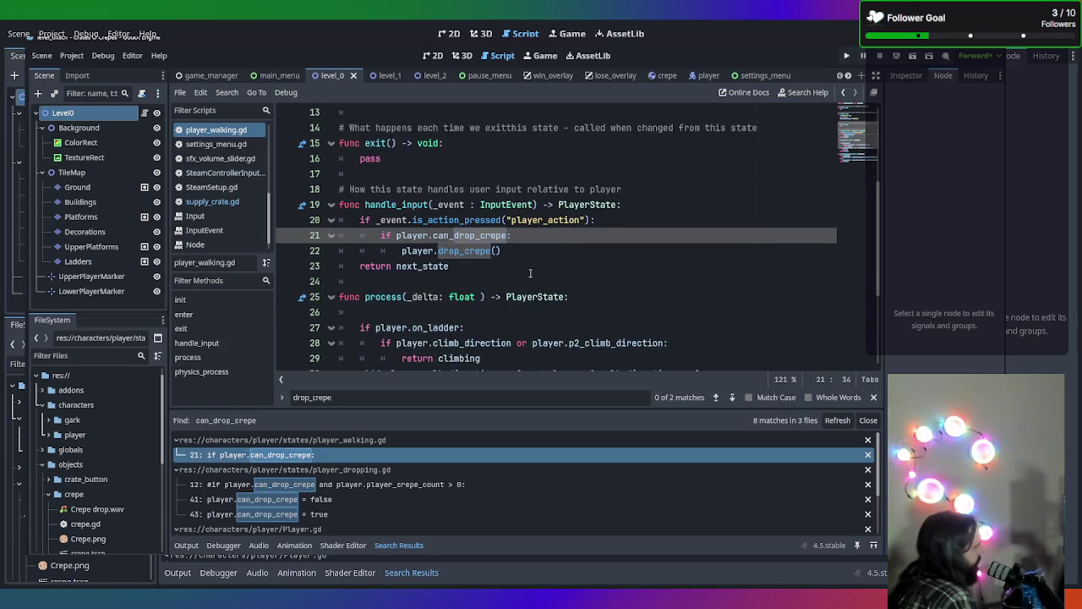
scroll(532, 269, "down", 4)
left_click(494, 354)
key("Return")
key("BackSpace")
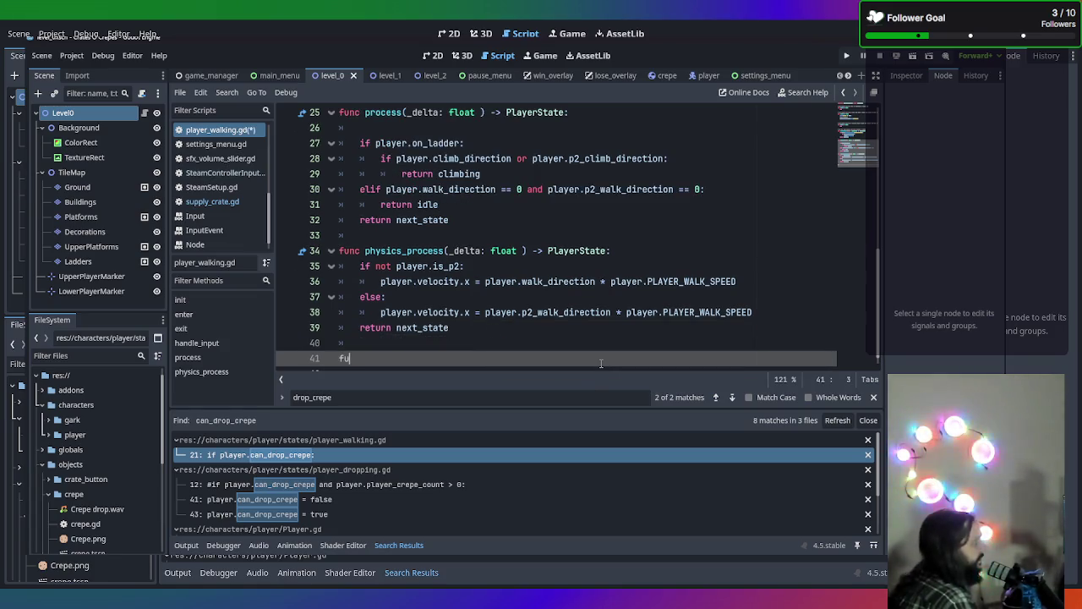
Type the function header func _on_player_action_pressed(controller_id) on line 41
type("func")
key("BackSpace")
key("BackSpace")
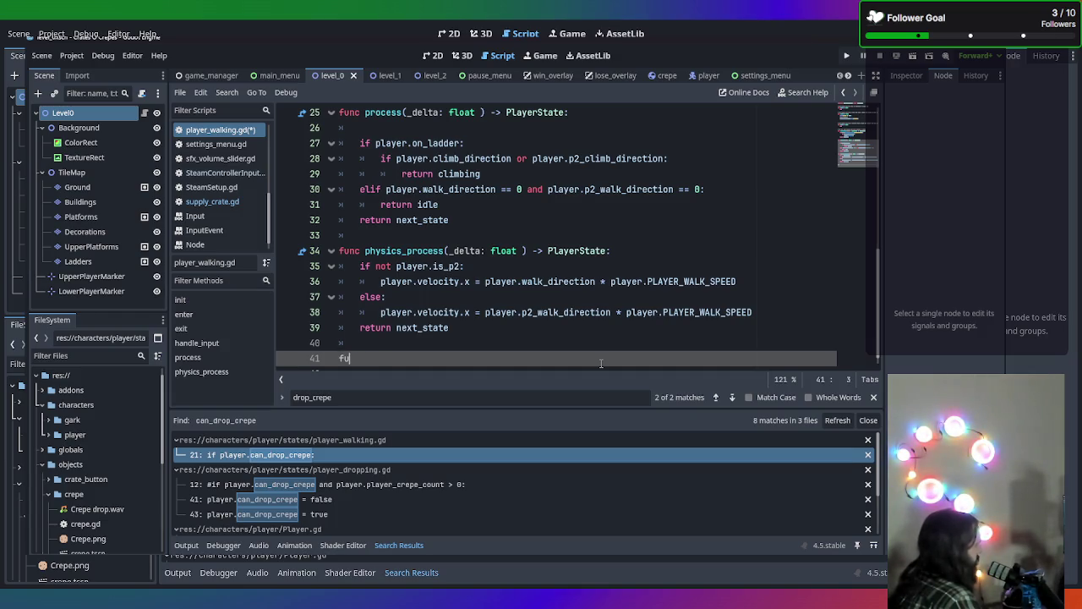
type("nc")
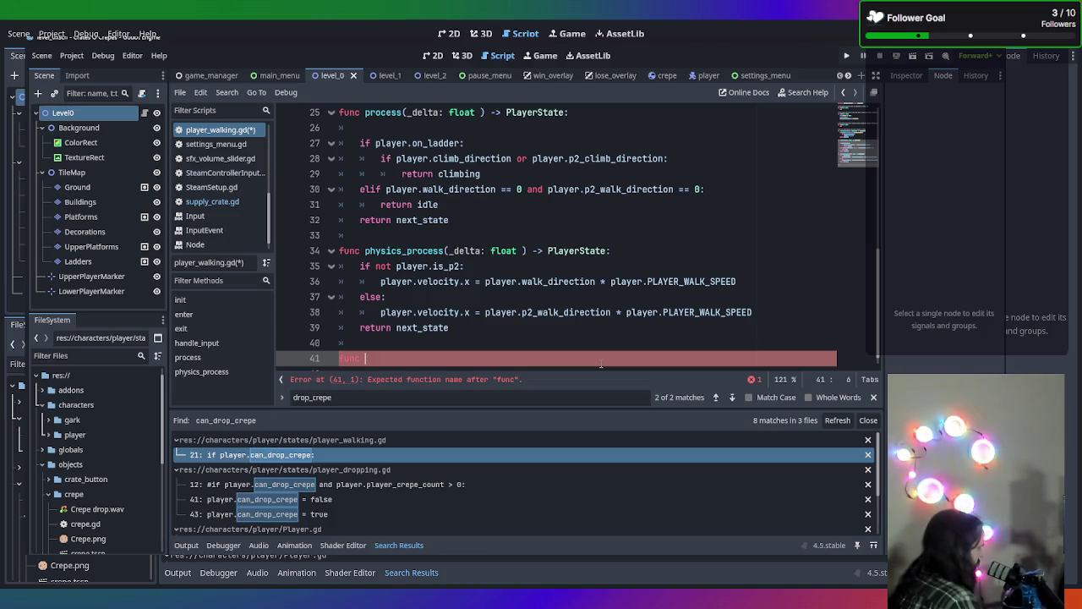
type("_on cr")
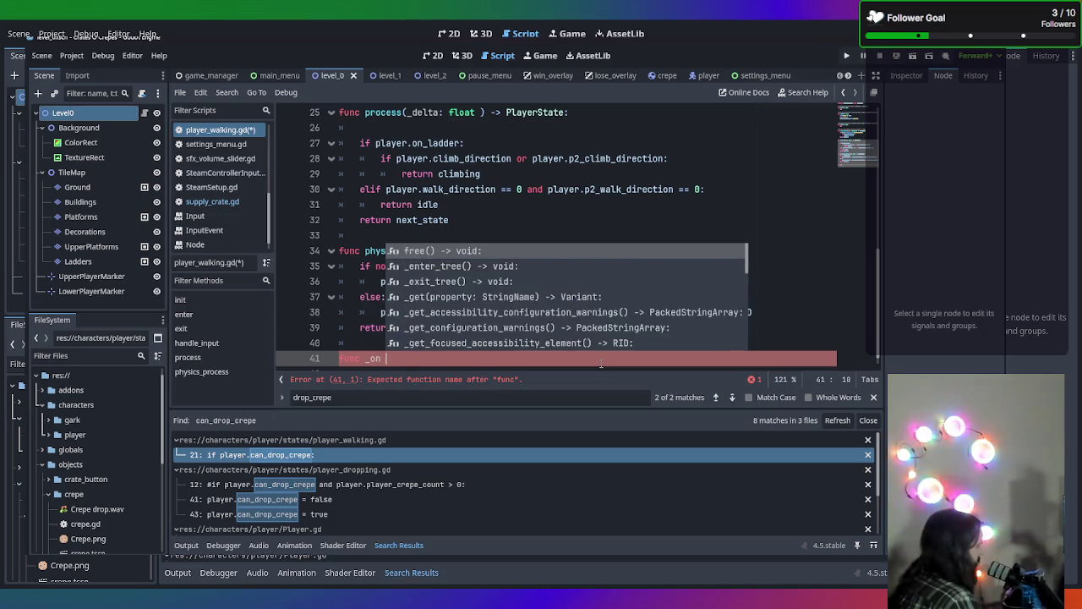
key("BackSpace")
key("BackSpace")
key("BackSpace")
type("_")
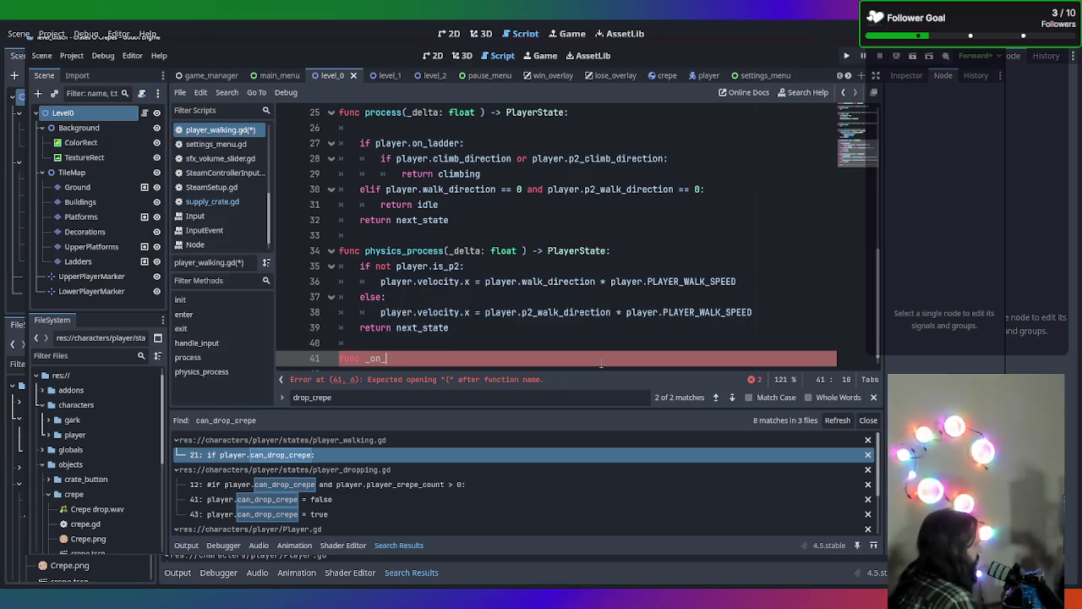
type("player")
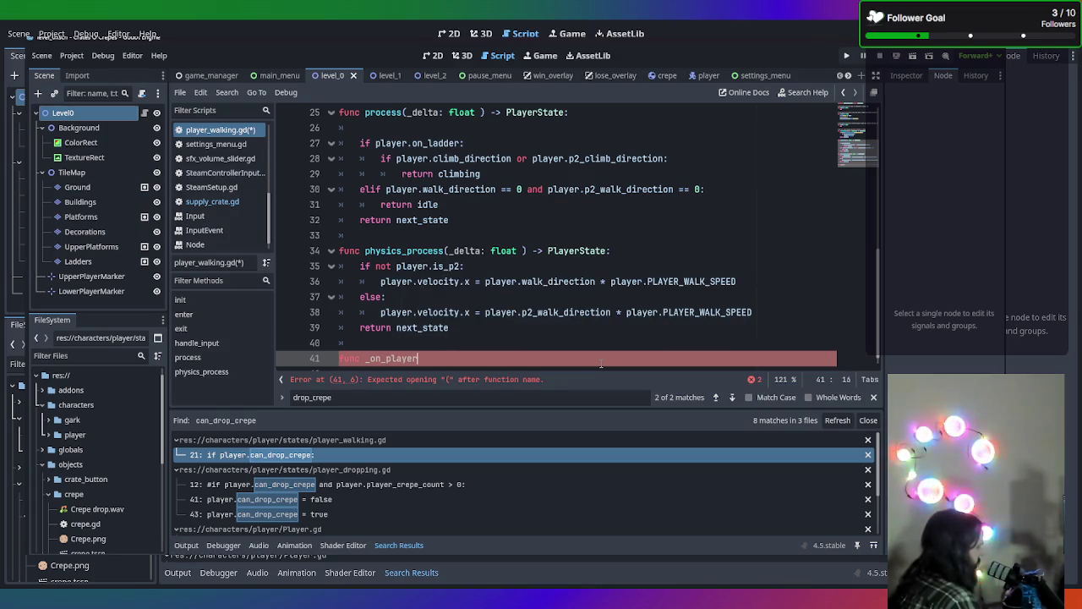
type("_action_pressed")
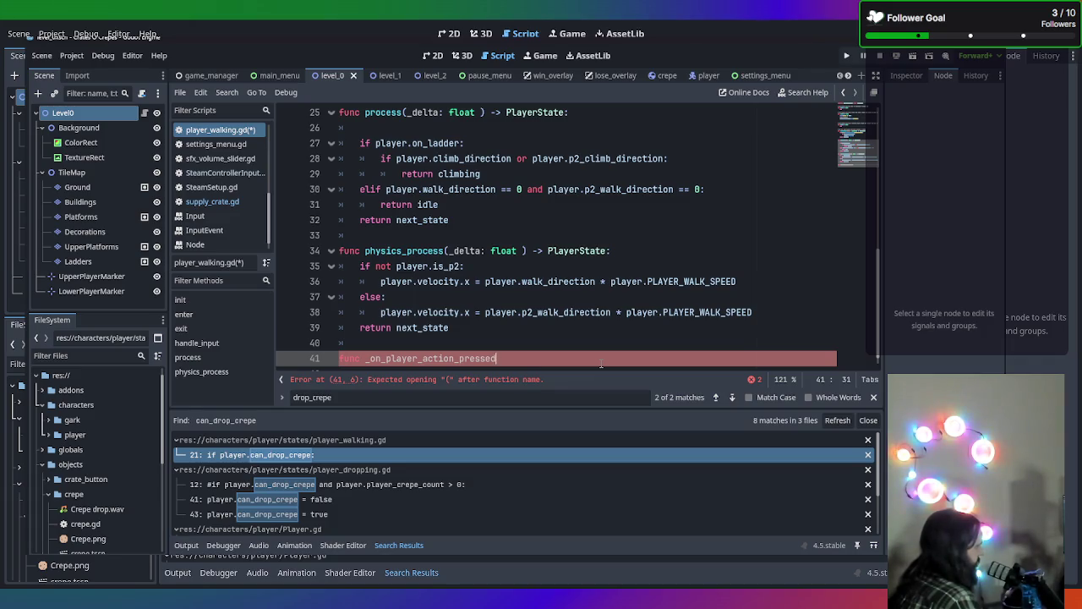
type("(")
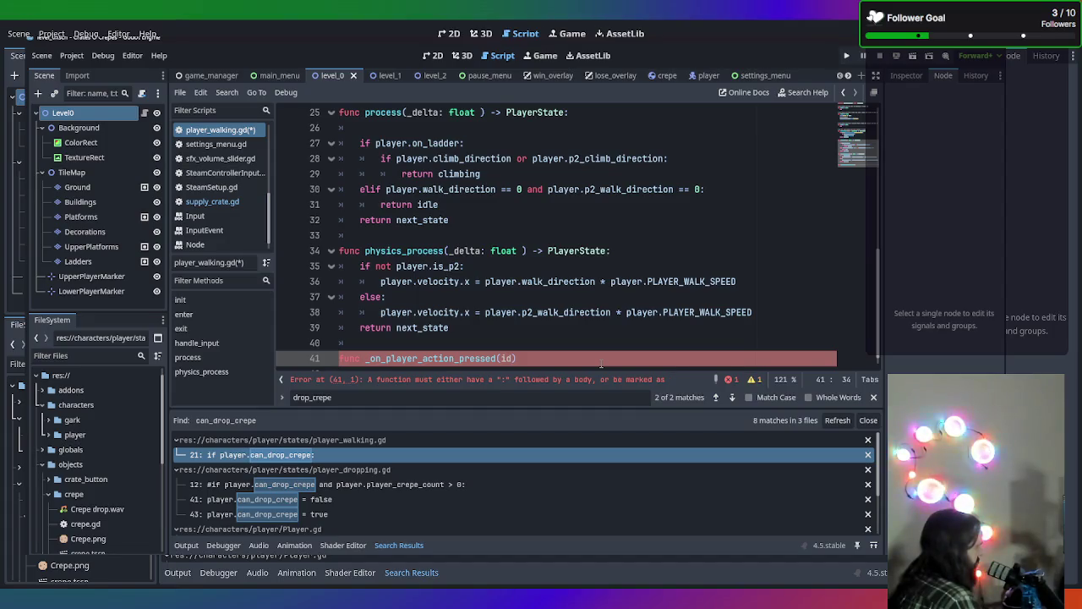
type("controller_")
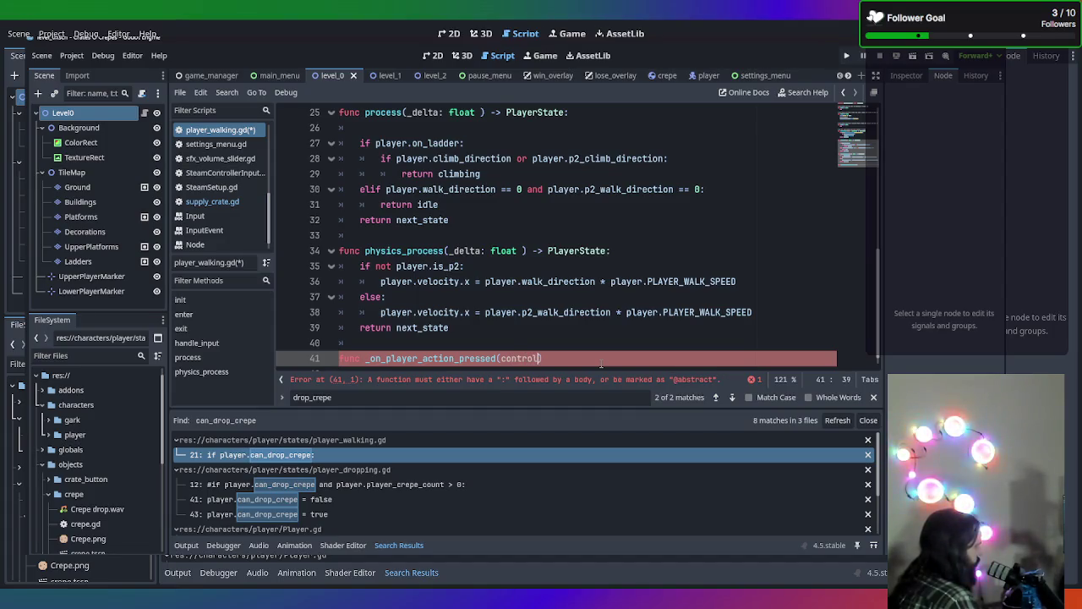
type("id")
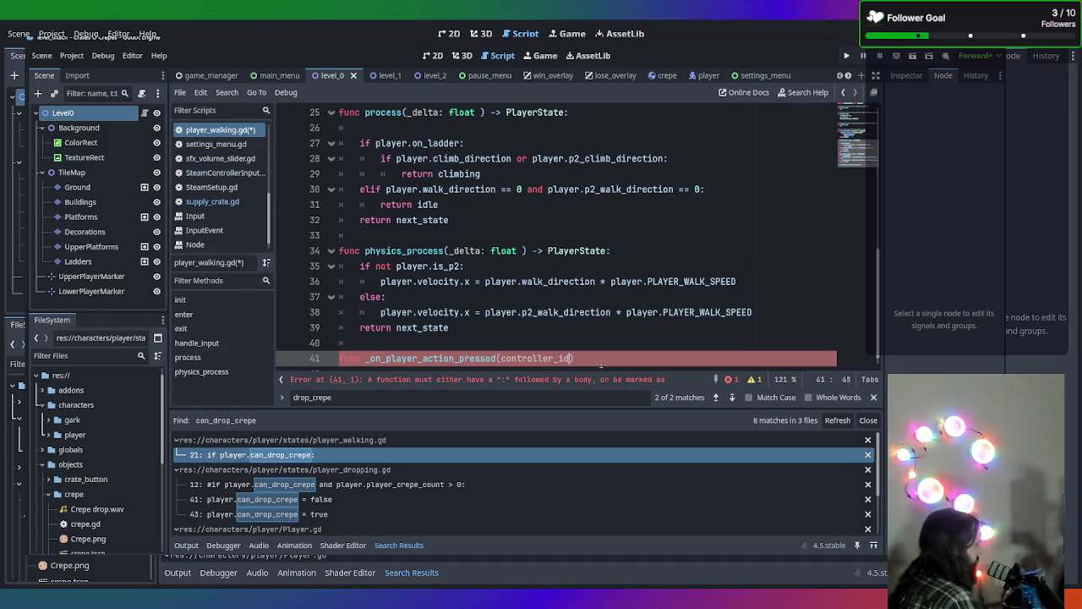
key("Right")
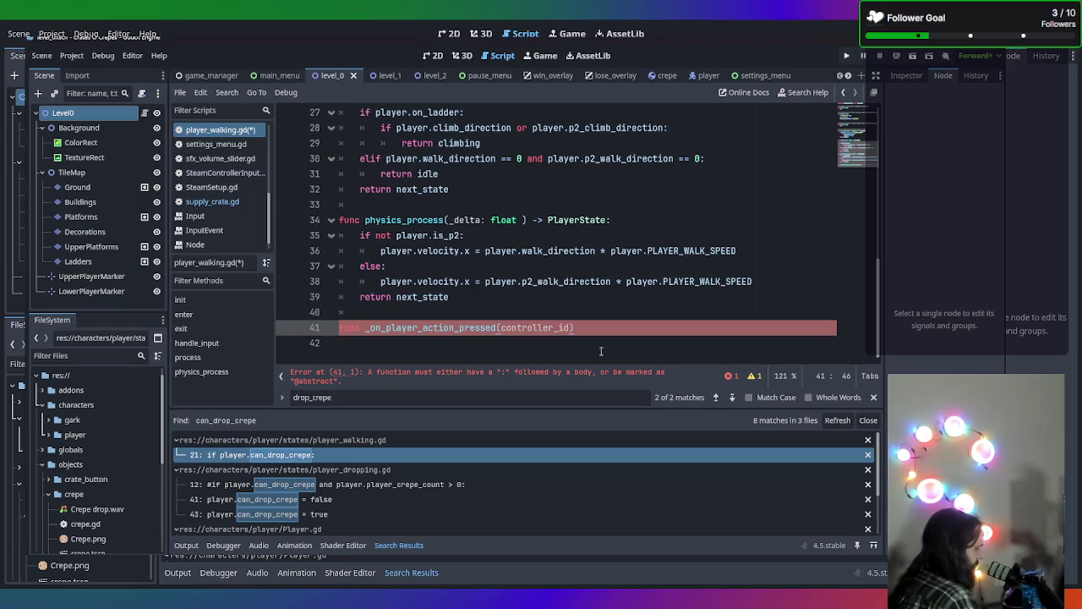
Add the body line if controller_id == player.p2_controller_id: and leave its body line empty
key("Return")
type("if con")
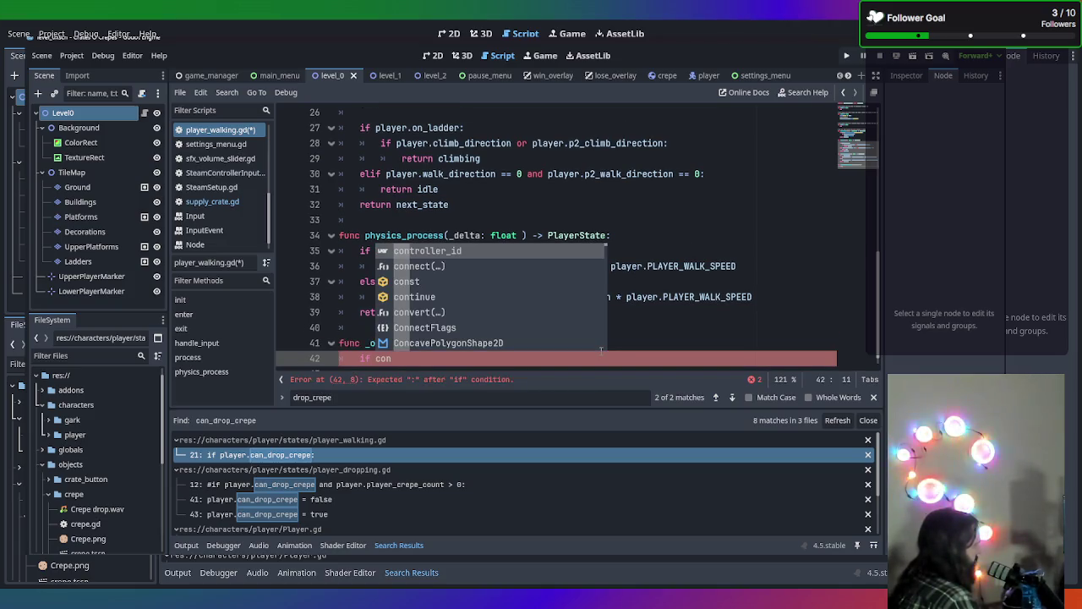
key("Return")
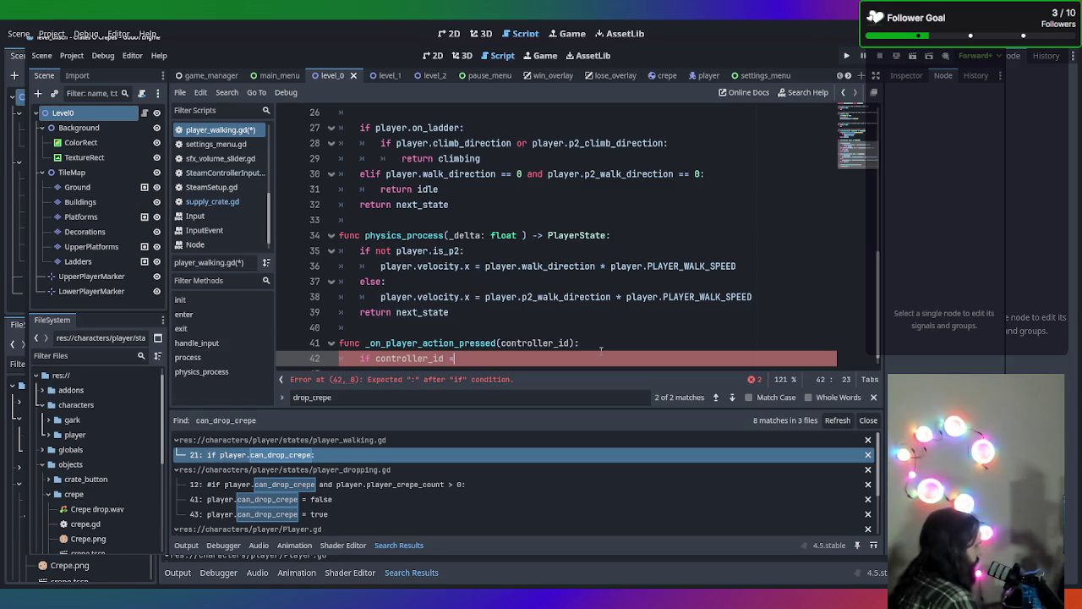
type("= ")
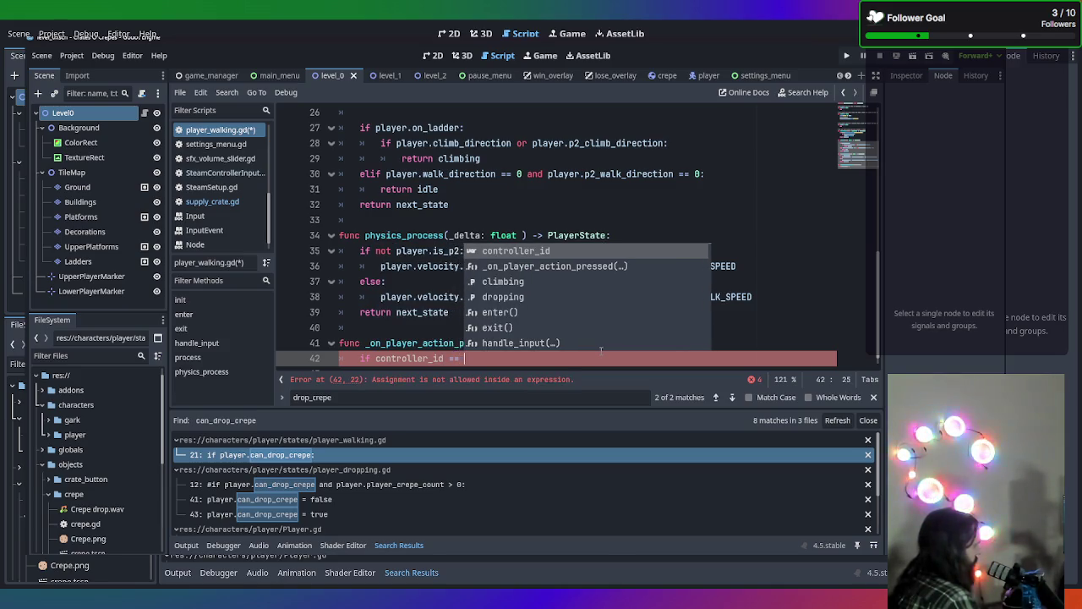
type("player")
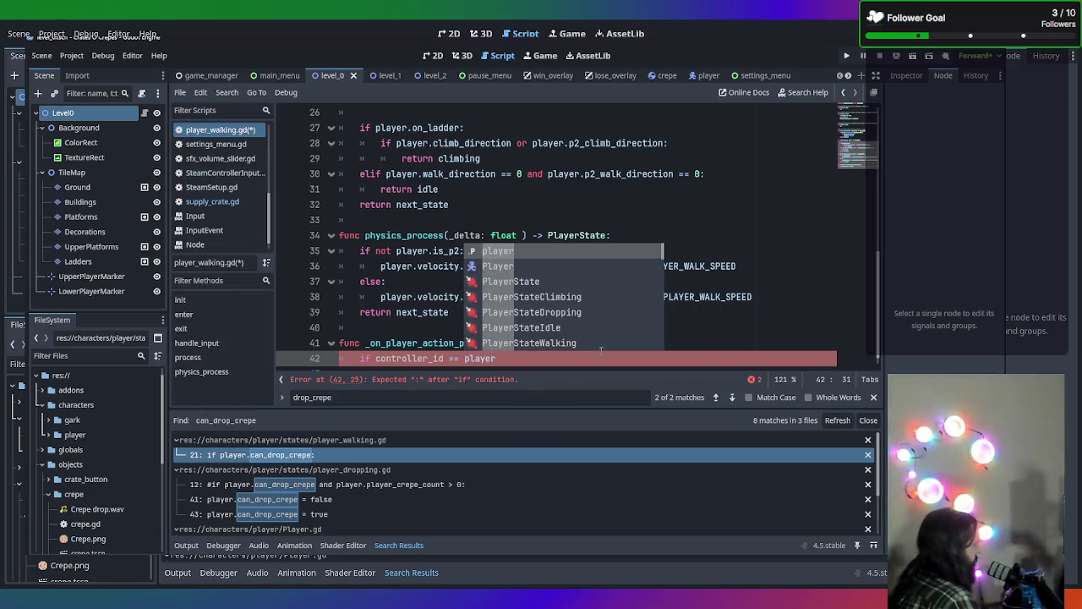
type(".p2")
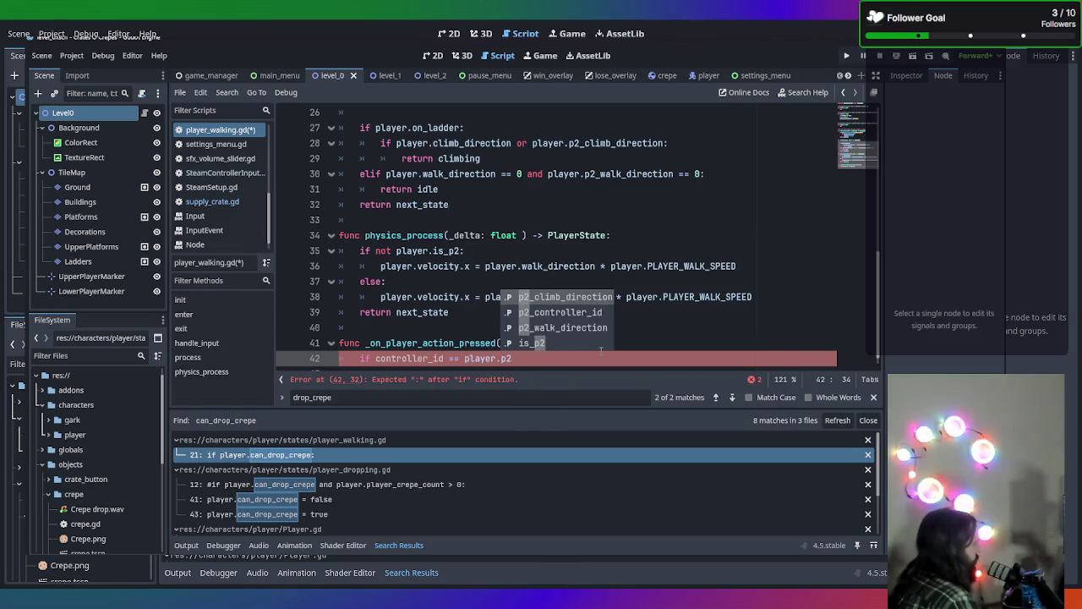
key("Down")
key("Return")
type(":")
key("Return")
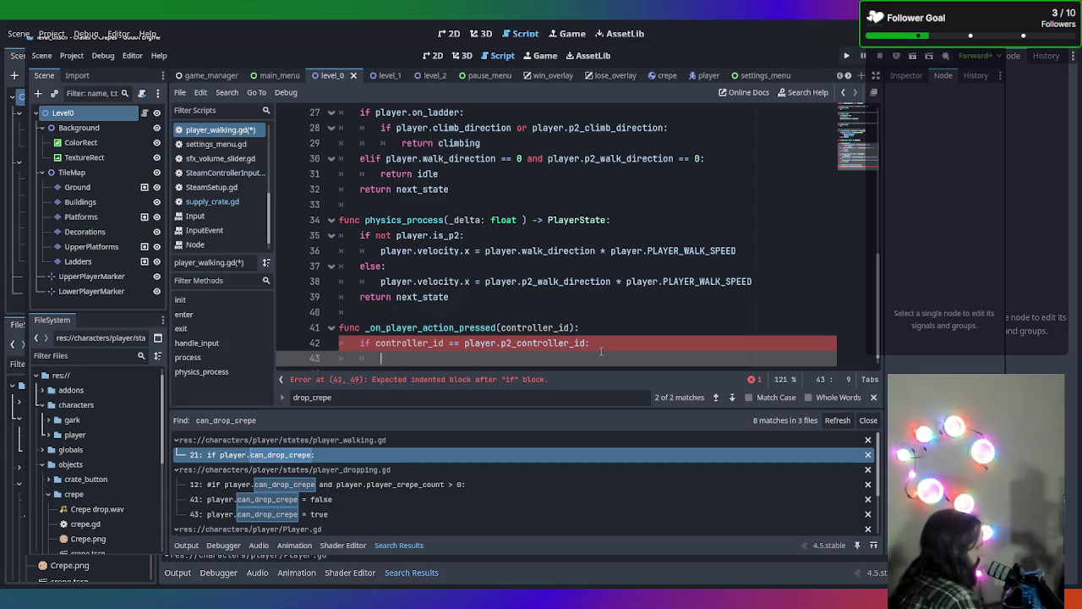
type("drop")
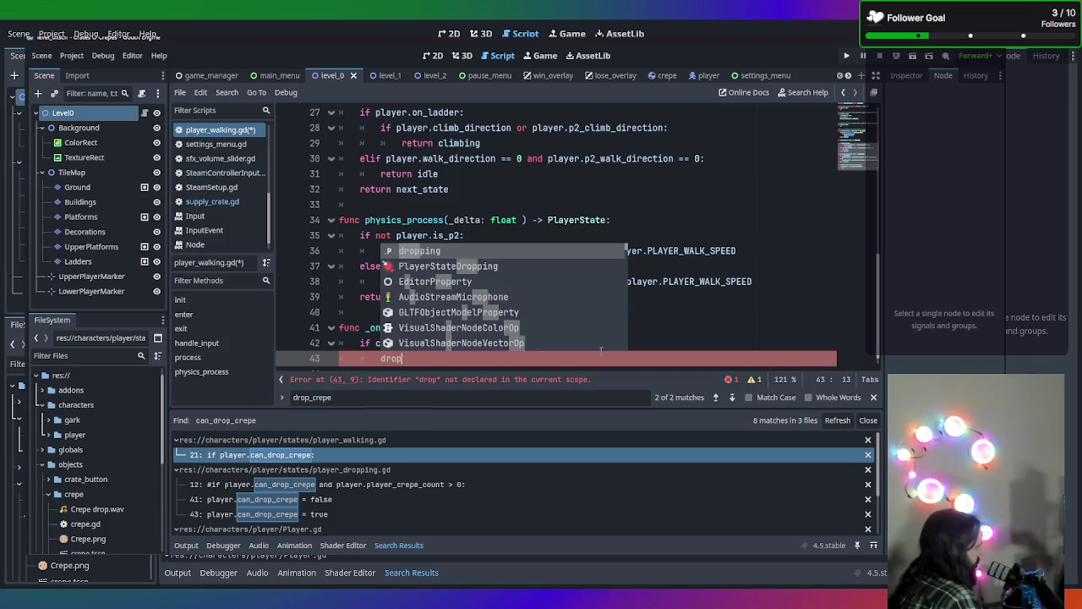
key("BackSpace")
key("BackSpace")
key("BackSpace")
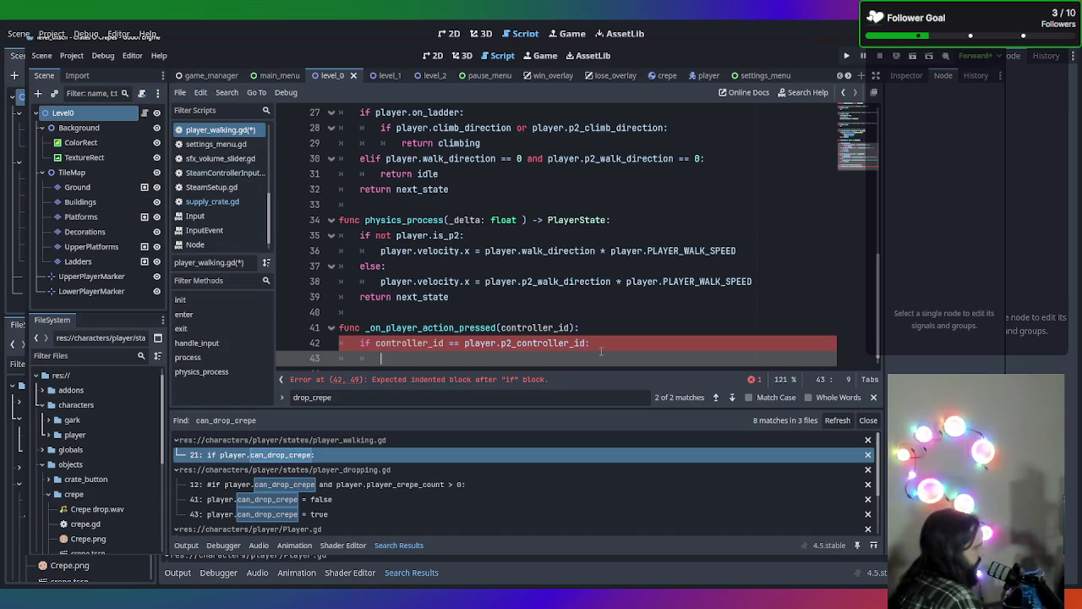
scroll(591, 356, "up", 5)
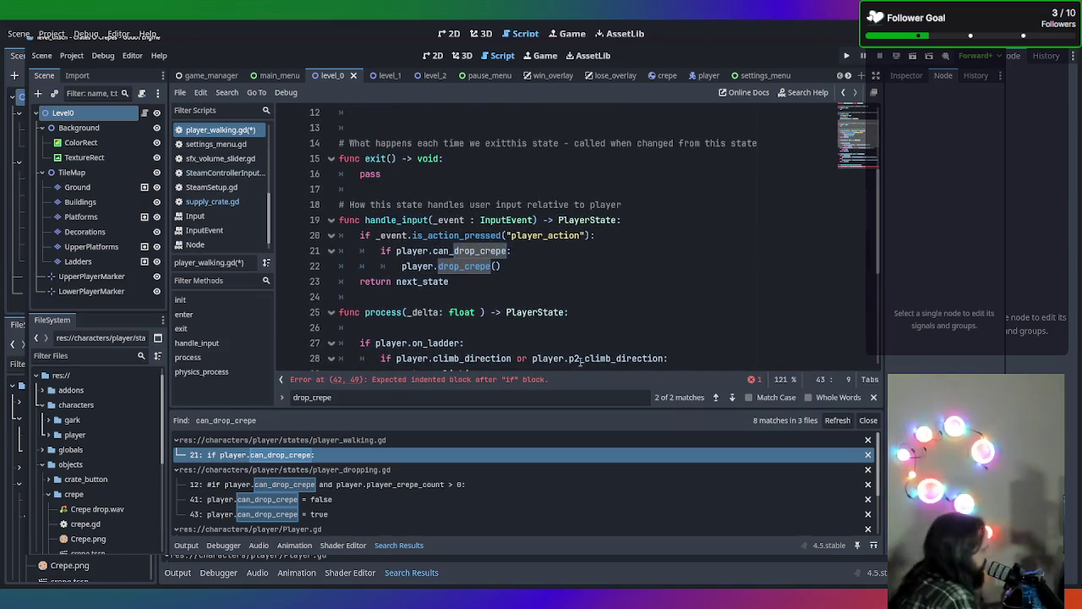
scroll(567, 284, "up", 1)
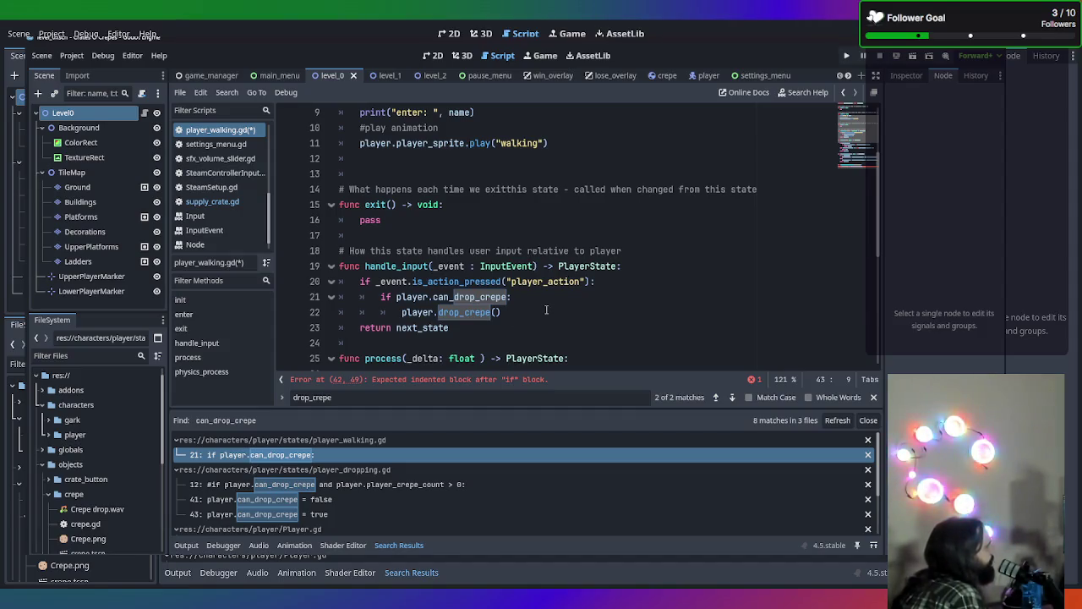
scroll(581, 308, "down", 6)
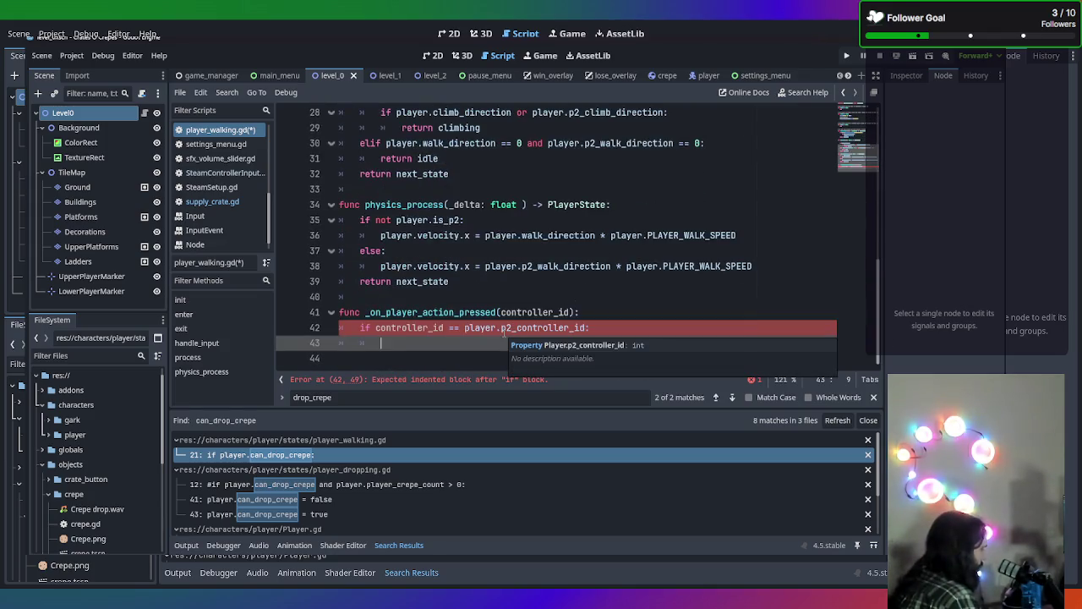
type("pressed")
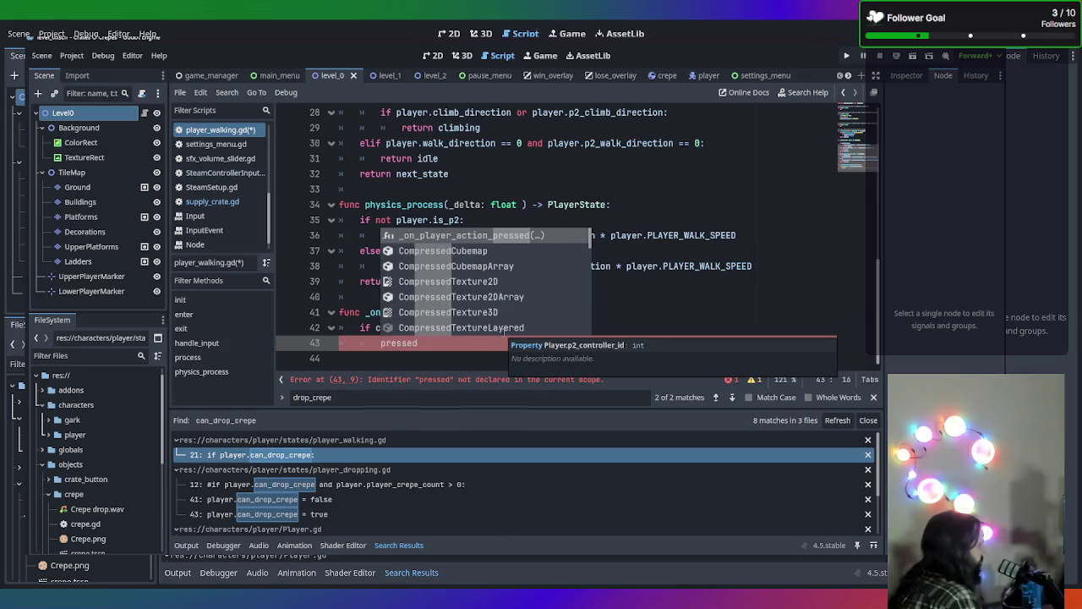
type("_by")
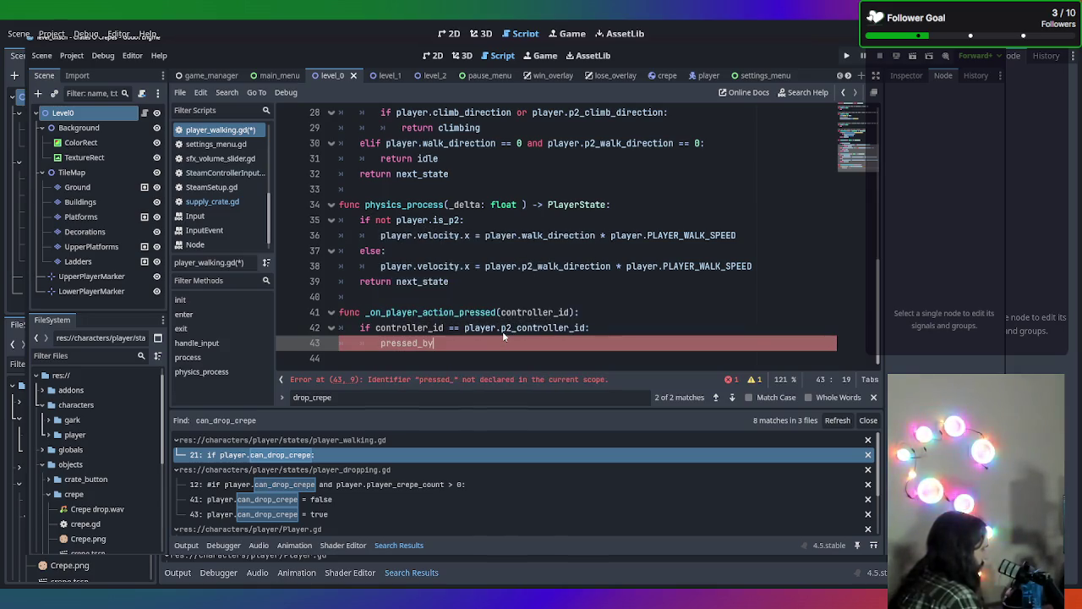
type("_p2")
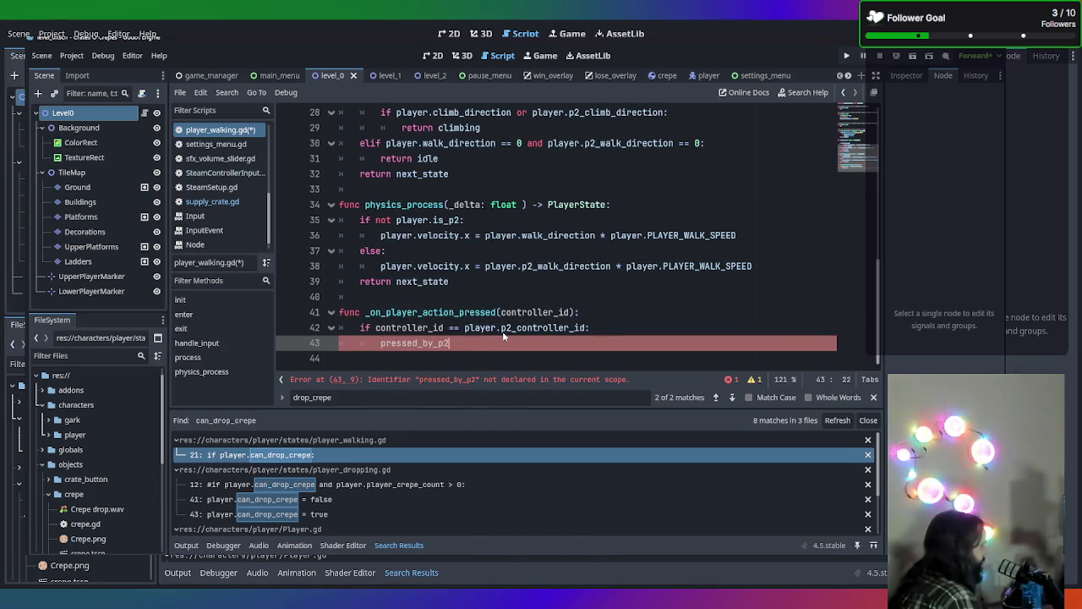
type(" =")
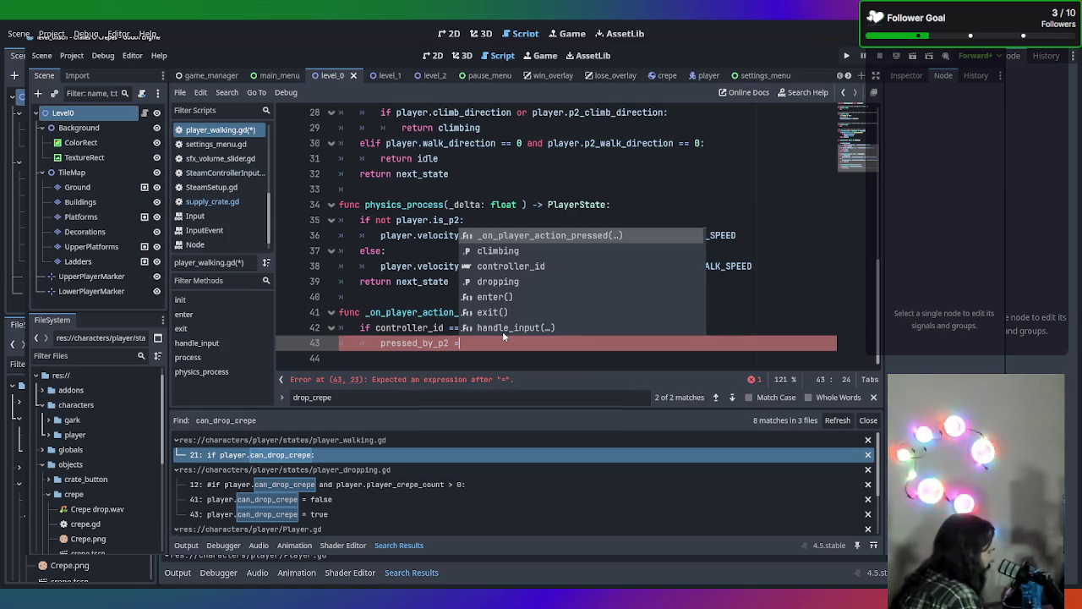
type(" true")
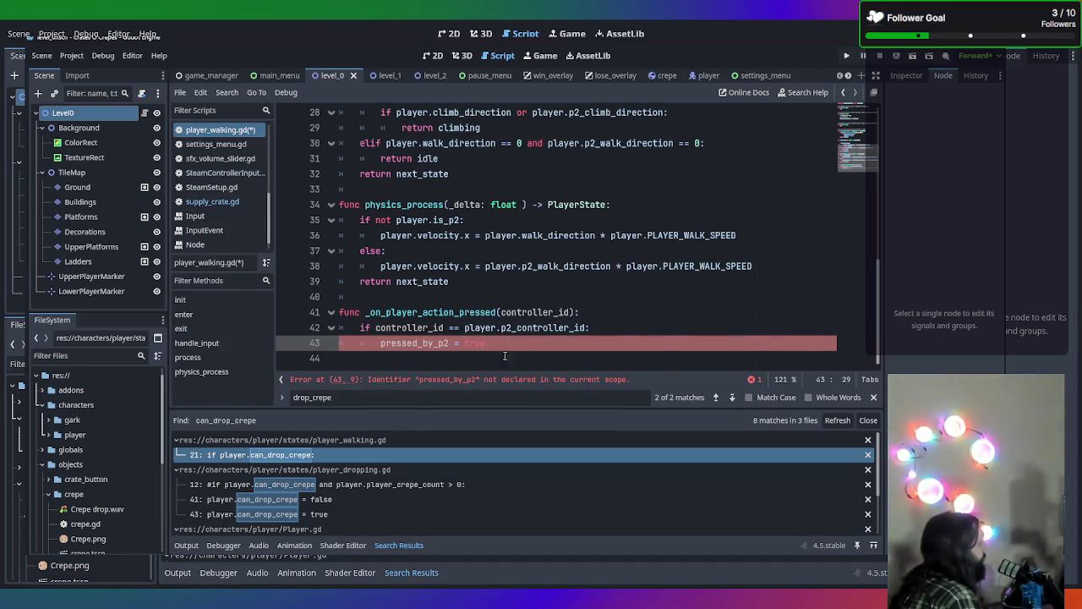
scroll(526, 337, "up", 8)
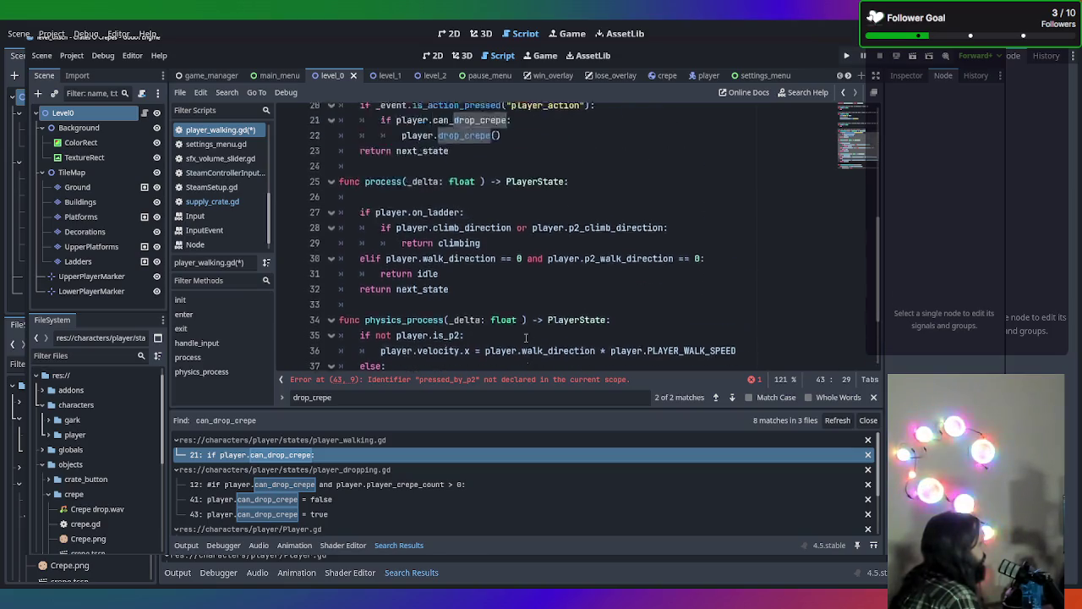
scroll(508, 294, "up", 1)
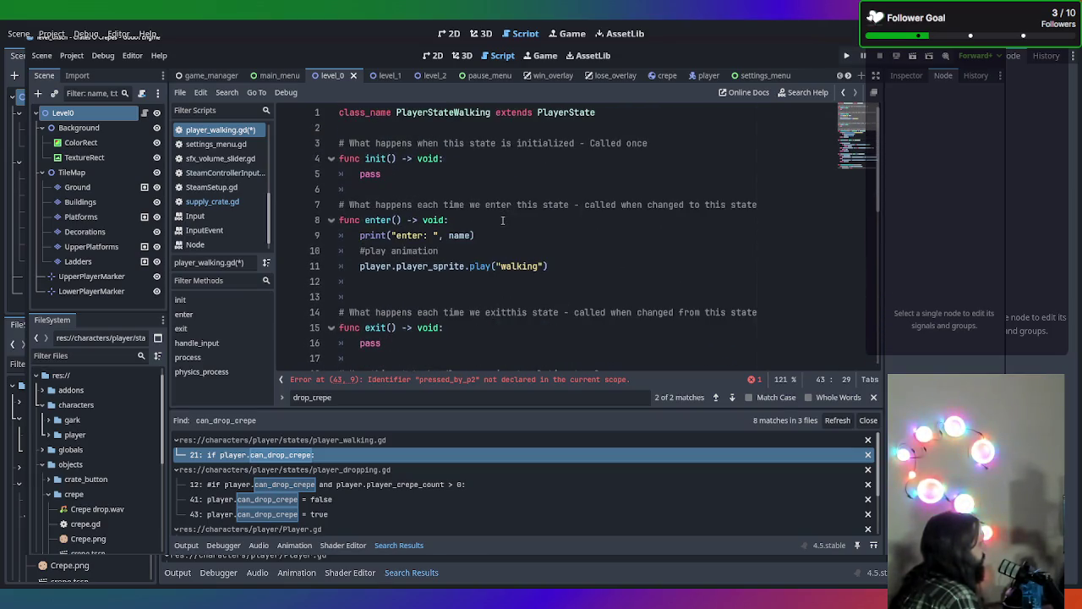
left_click(648, 117)
key("Return")
key("Return")
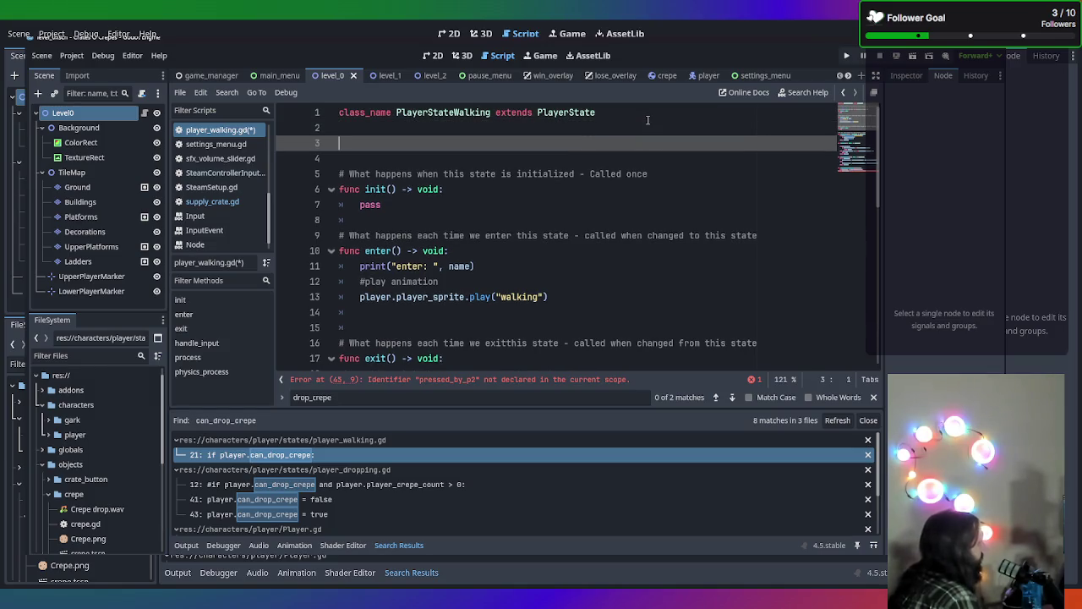
key("BackSpace")
key("BackSpace")
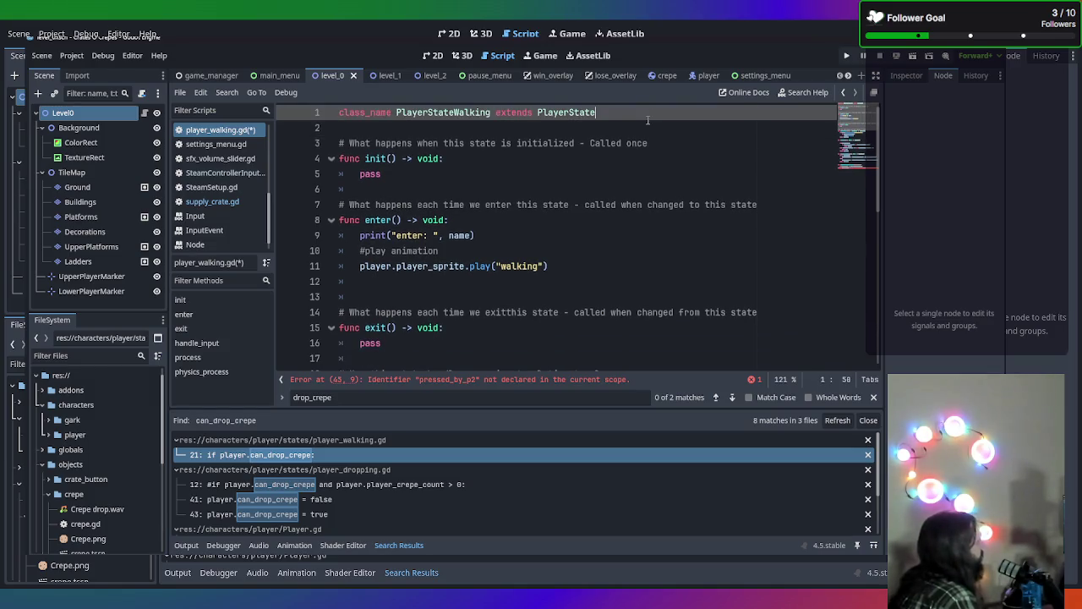
scroll(237, 151, "up", 2)
scroll(237, 150, "up", 3)
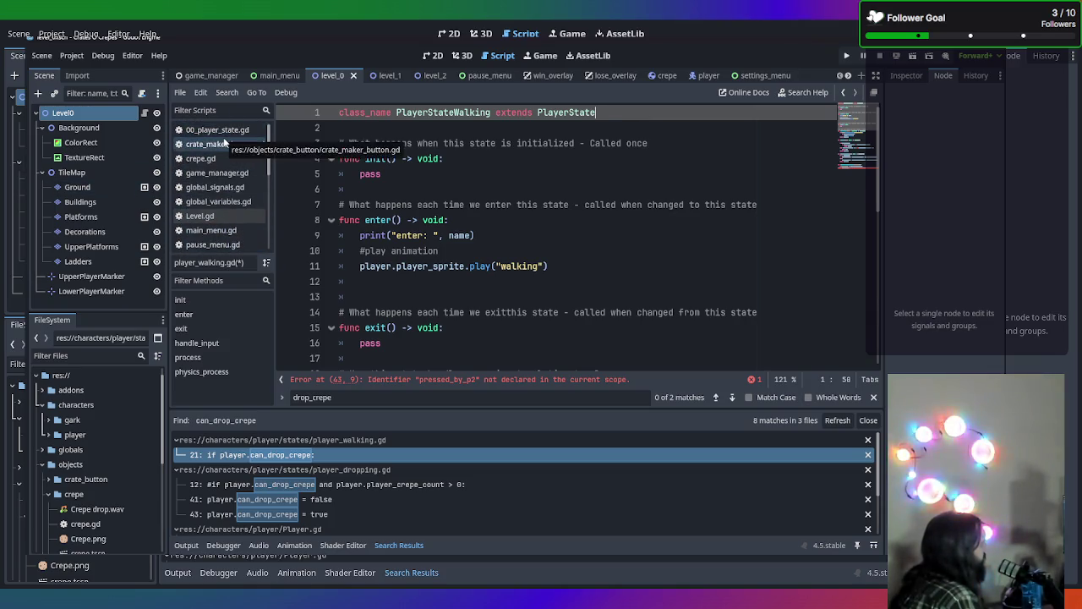
Open the 00_player_state.gd base script and look over its declarations
left_click(221, 130)
scroll(353, 177, "up", 7)
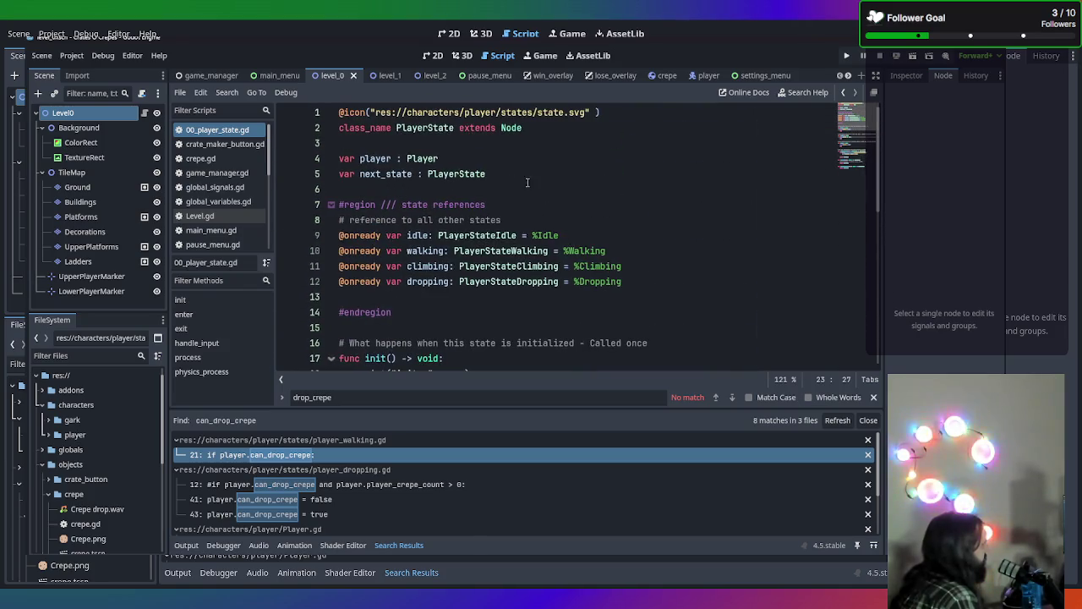
scroll(632, 287, "down", 2)
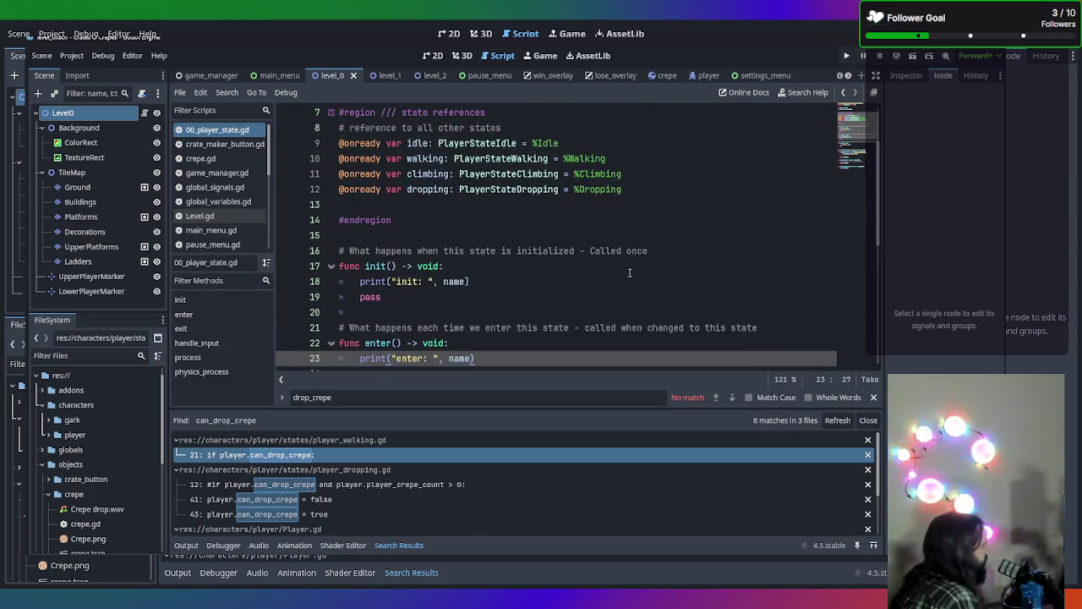
scroll(587, 251, "up", 2)
scroll(569, 199, "down", 4)
scroll(570, 200, "up", 4)
Start a new line 6 reading var id below the next_state declaration
left_click(532, 169)
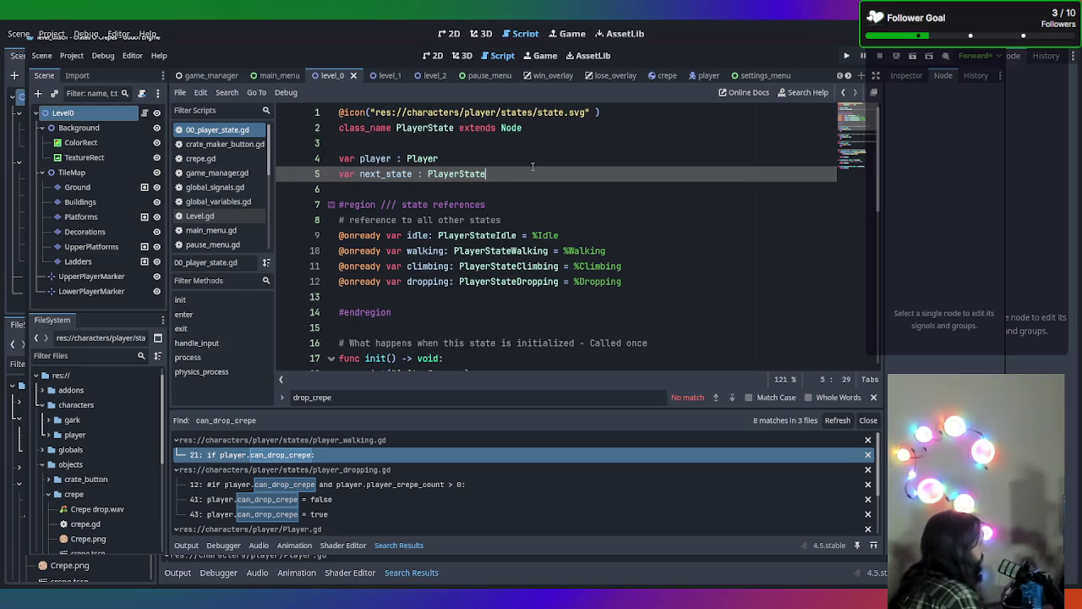
key("Return")
type("va")
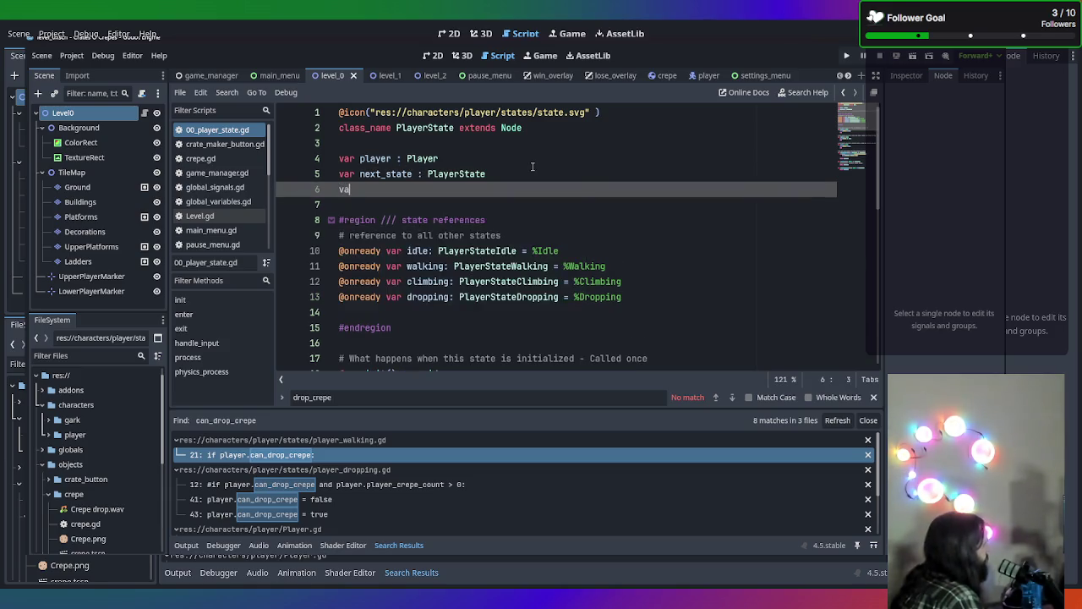
type("r player")
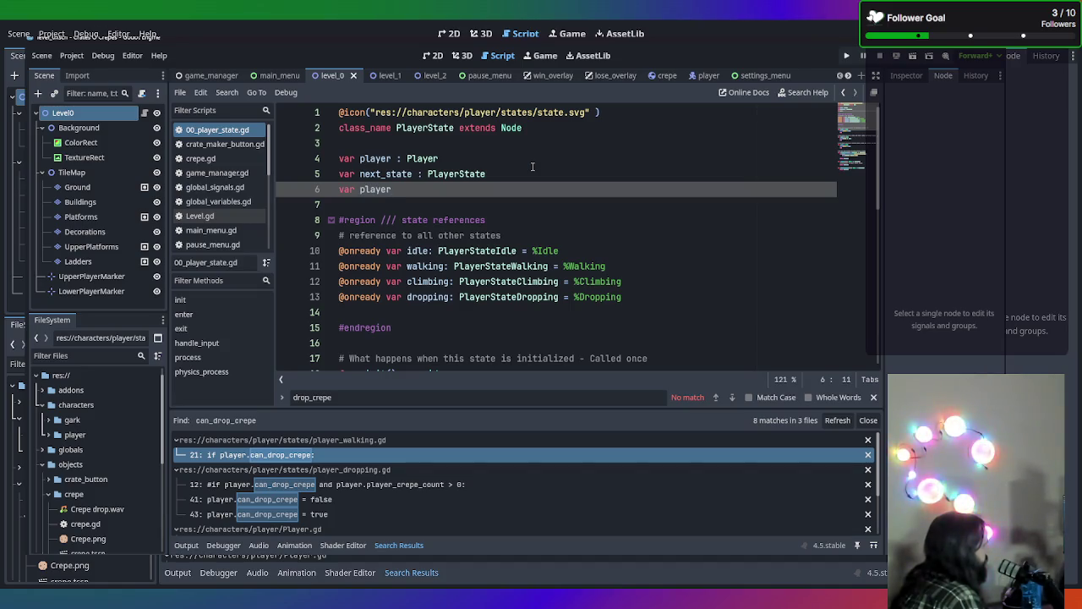
key("BackSpace")
key("BackSpace")
key("BackSpace")
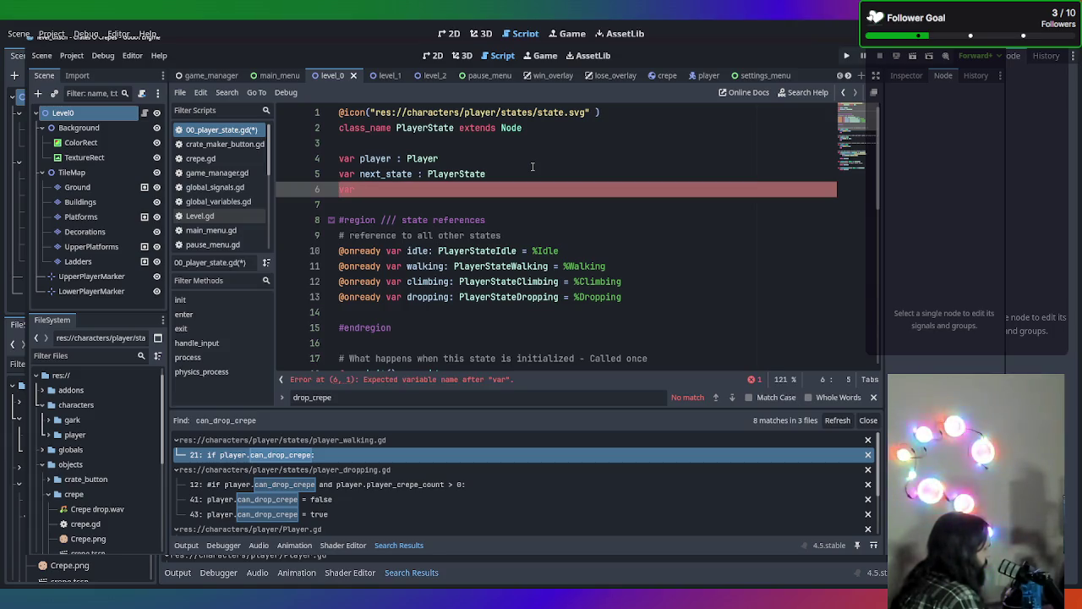
type("id_press")
key("BackSpace")
key("BackSpace")
key("BackSpace")
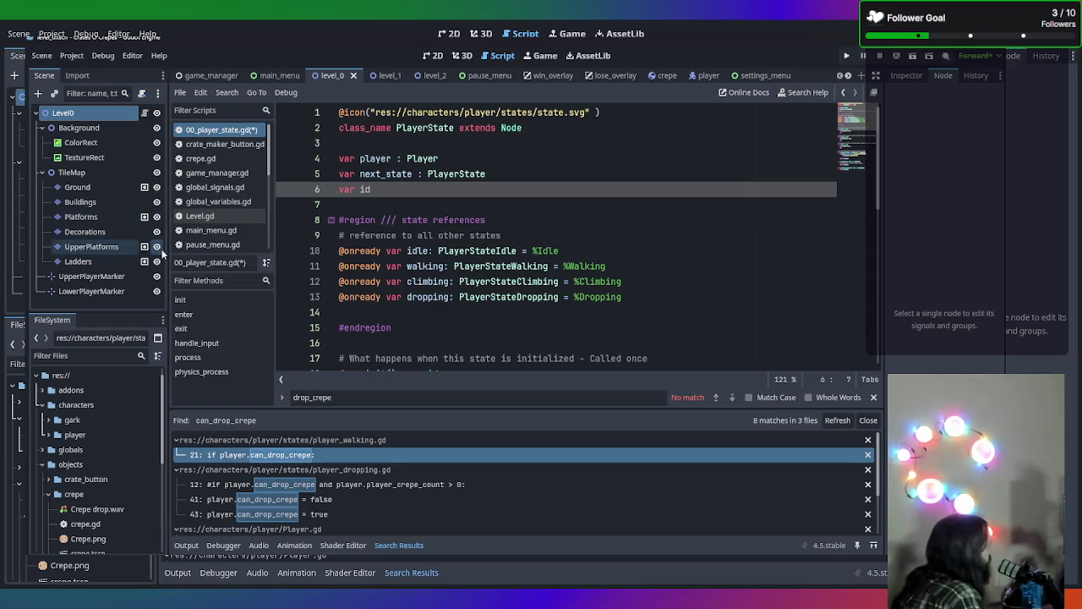
scroll(239, 258, "down", 3)
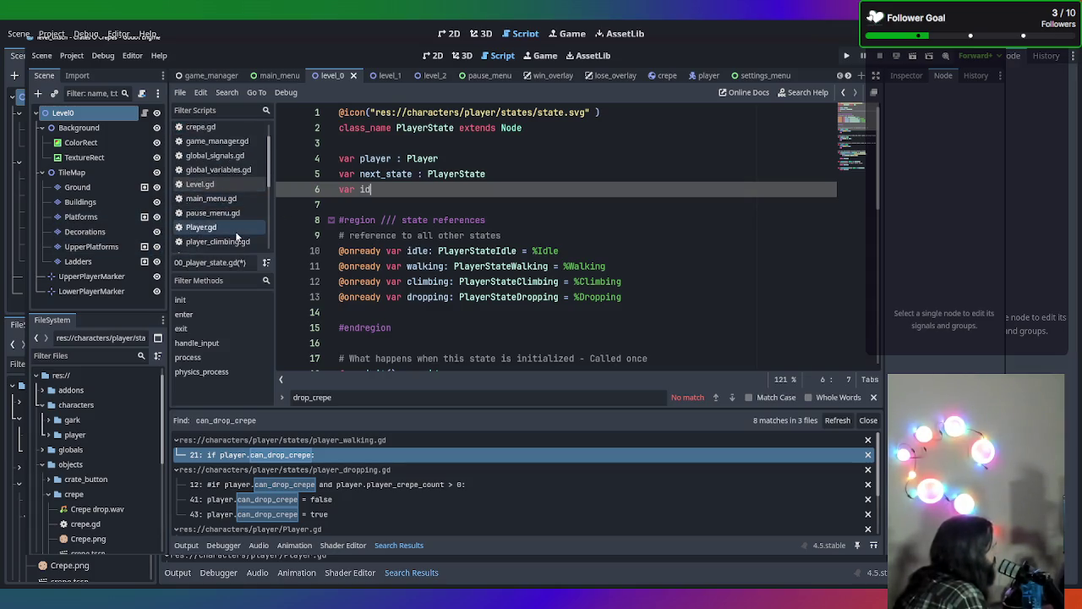
Look through player_idle.gd, then bring up player_walking.gd at line 43
left_click(235, 254)
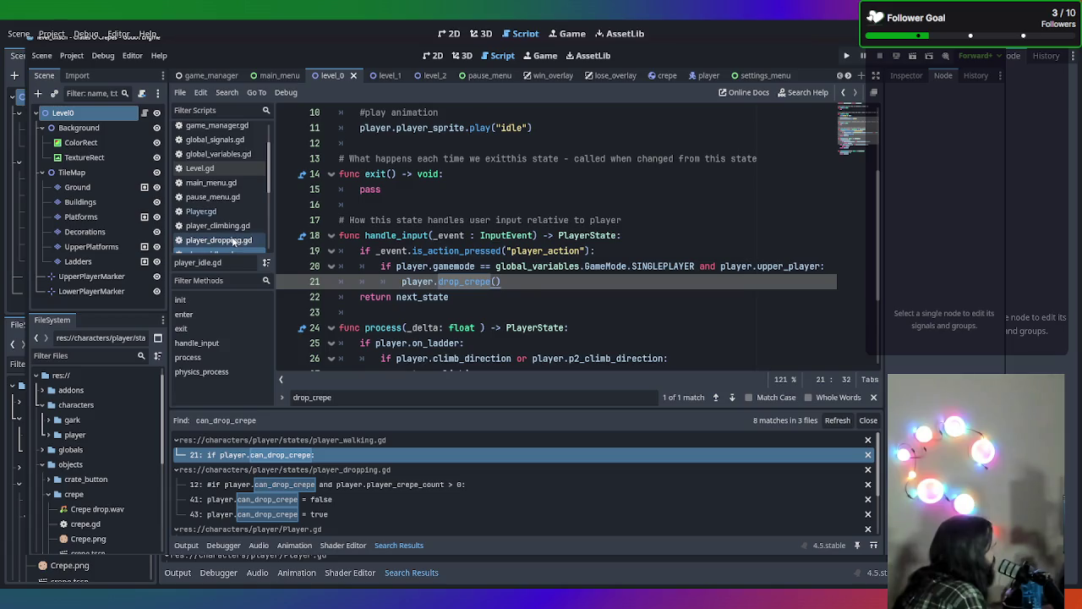
scroll(347, 236, "down", 3)
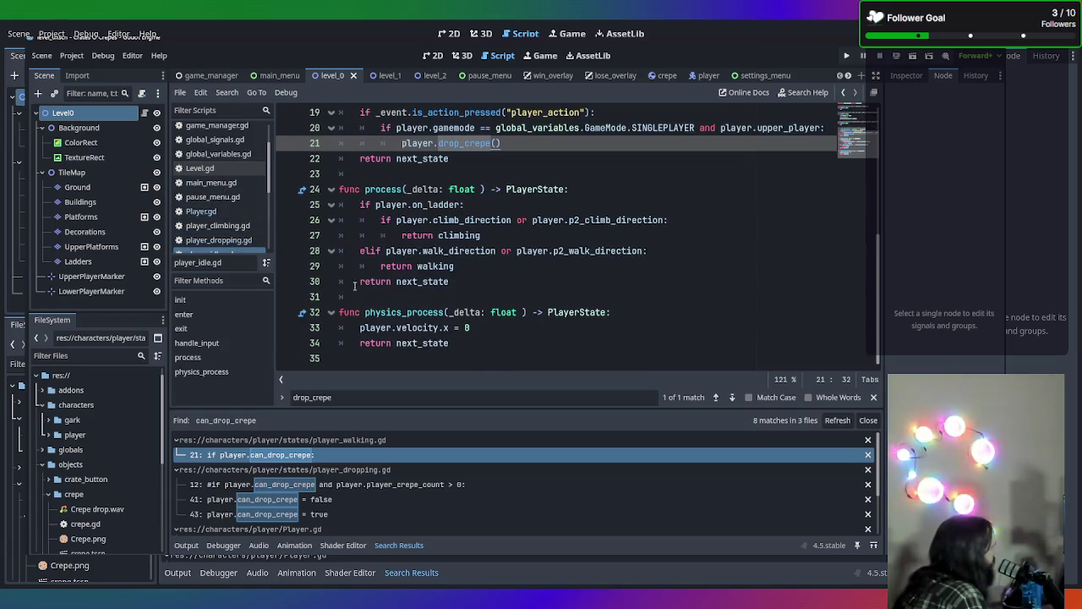
scroll(220, 249, "down", 2)
left_click(225, 237)
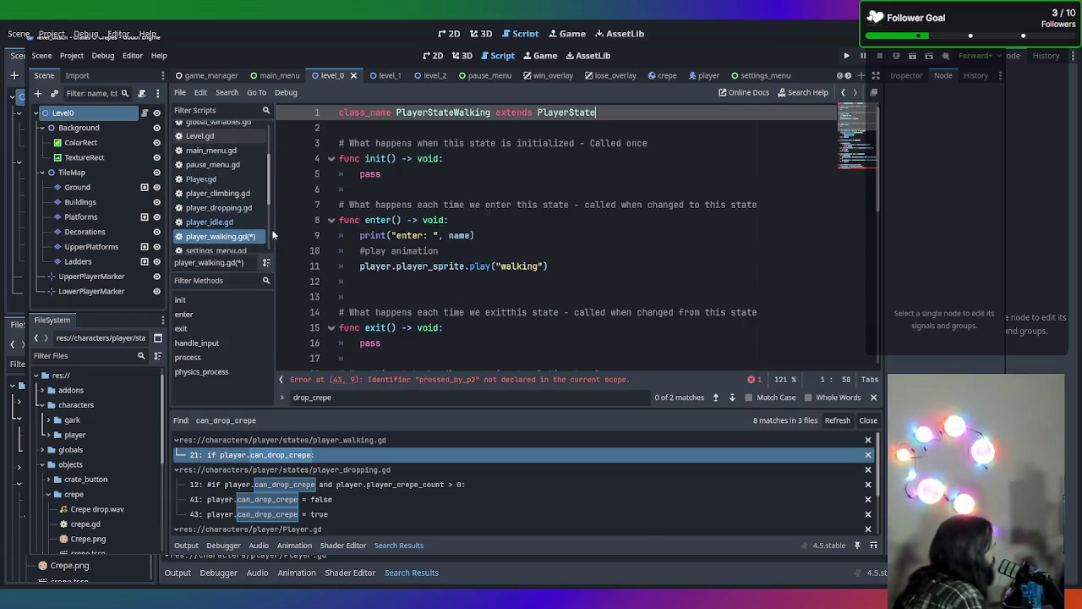
scroll(254, 237, "down", 2)
scroll(355, 246, "down", 9)
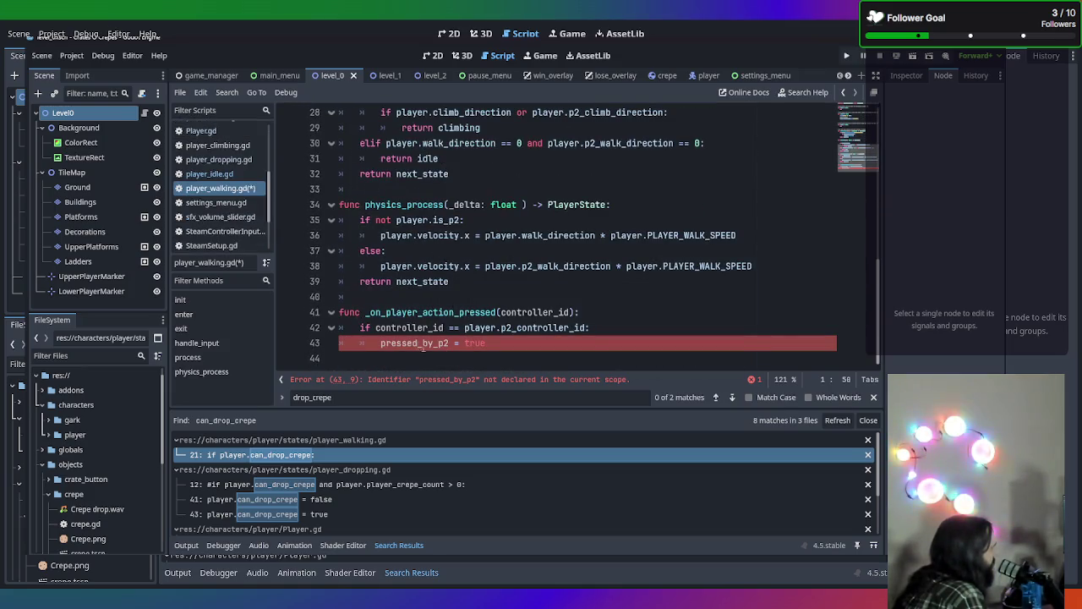
Change line 43 to pressed_by_controller = controller_id, then return to 00_player_state.gd
mouse_move(381, 343)
left_mouse_down()
mouse_move(460, 345)
mouse_move(449, 348)
left_mouse_up()
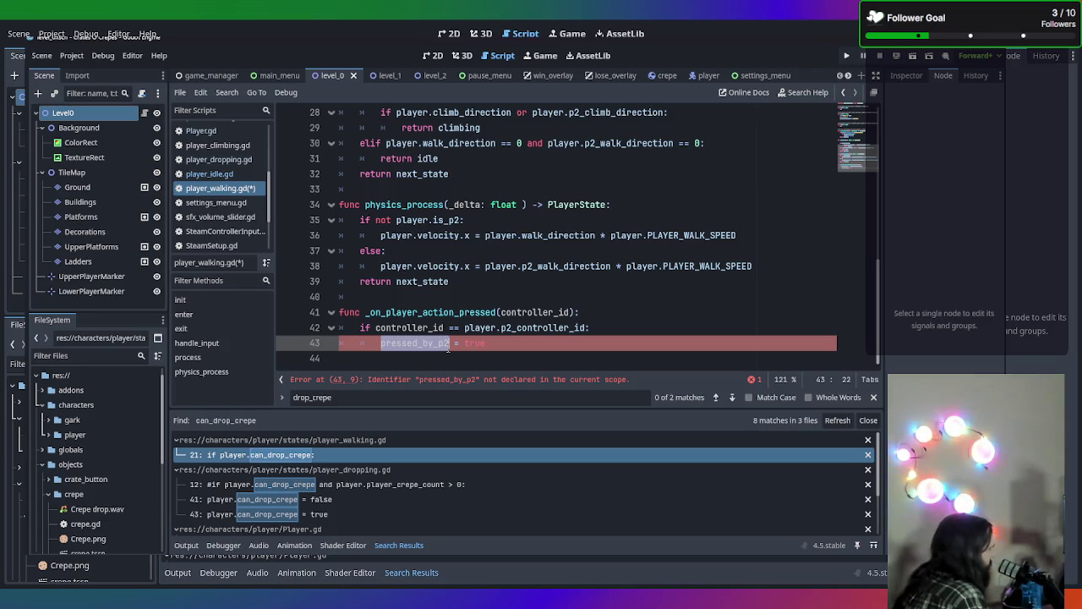
left_click(449, 348)
key("BackSpace")
key("BackSpace")
type("controller")
key("BackSpace")
key("BackSpace")
key("BackSpace")
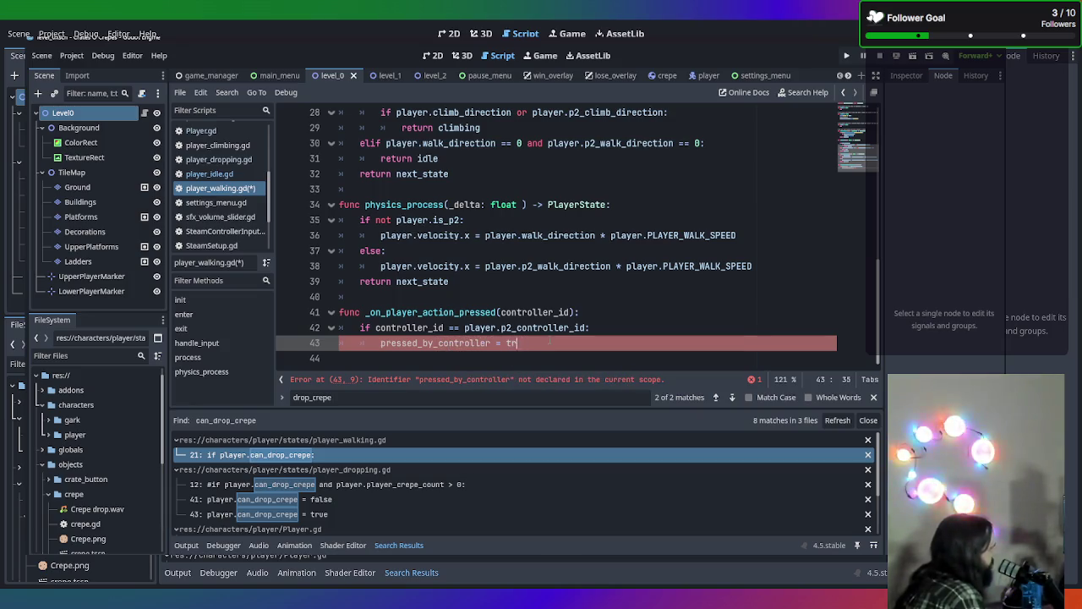
type("controller_id")
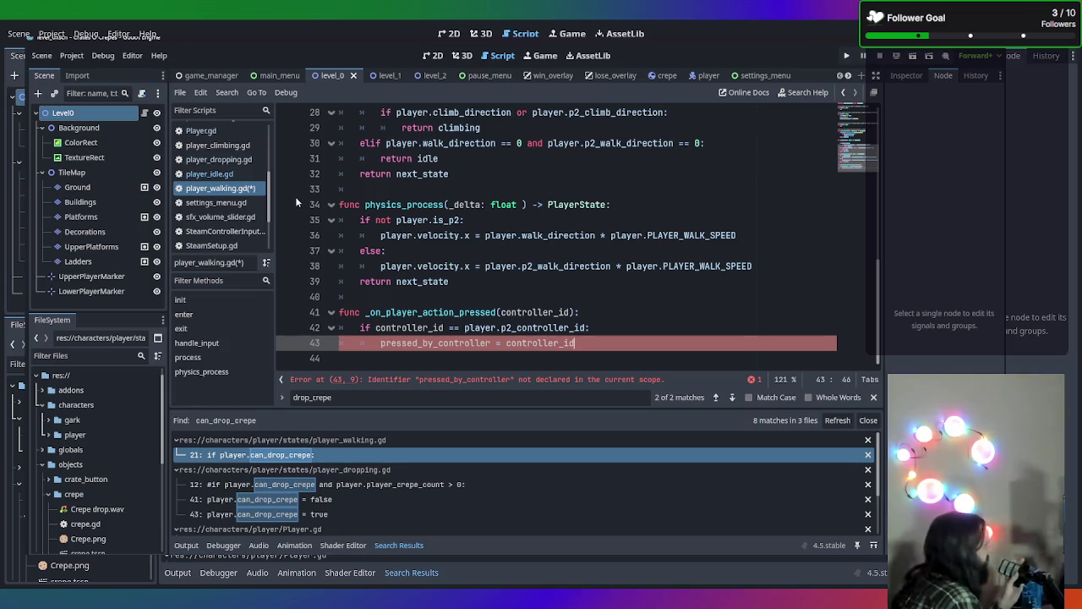
scroll(254, 186, "up", 5)
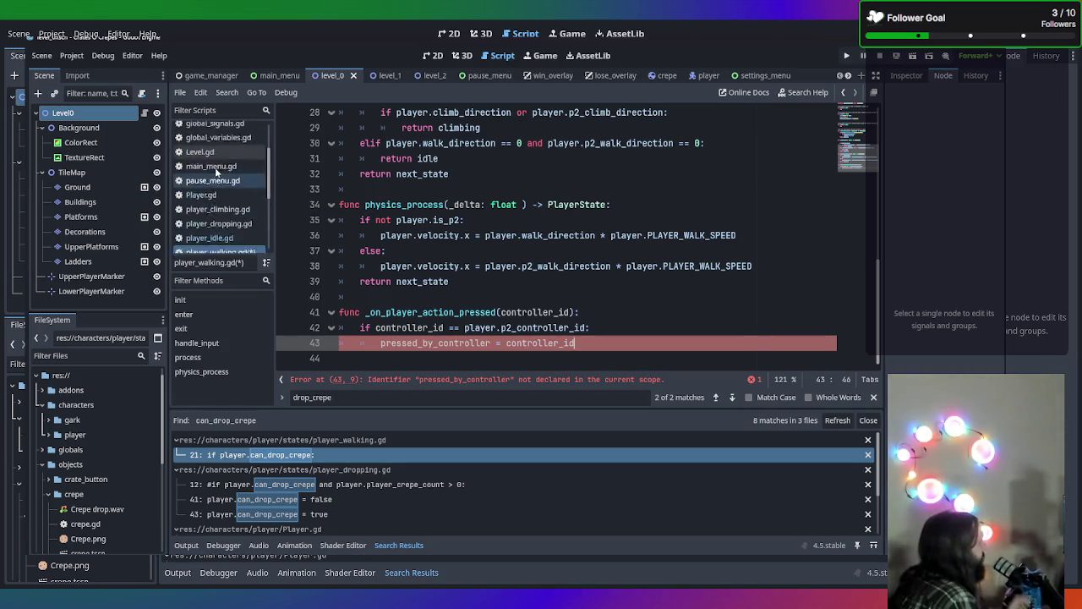
left_click(227, 130)
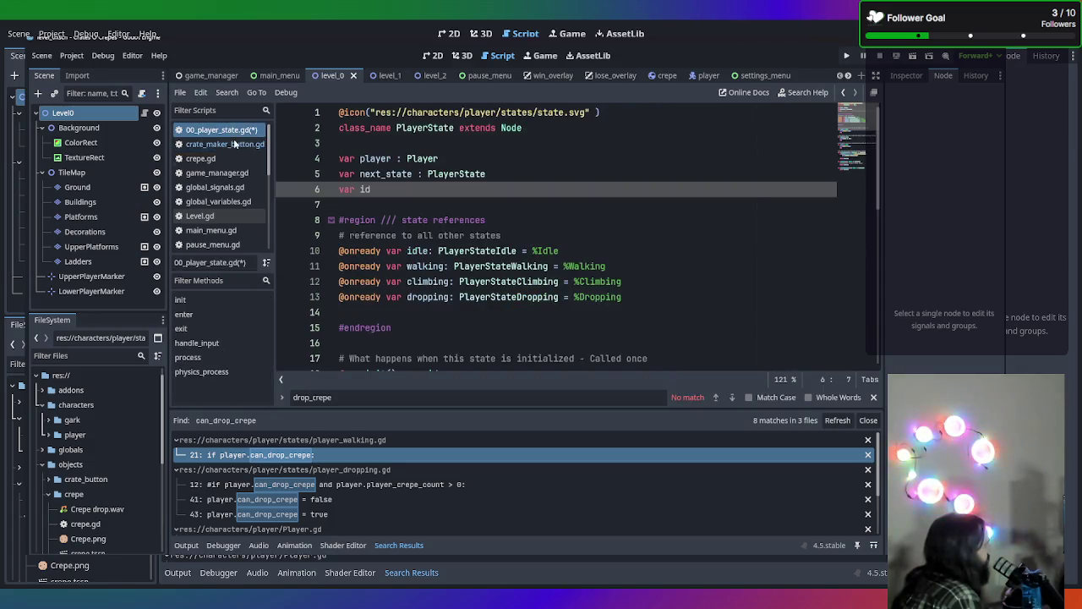
Make line 6 declare var pressed_by_controller : int and save 00_player_state.gd
key("BackSpace")
key("BackSpace")
type("p")
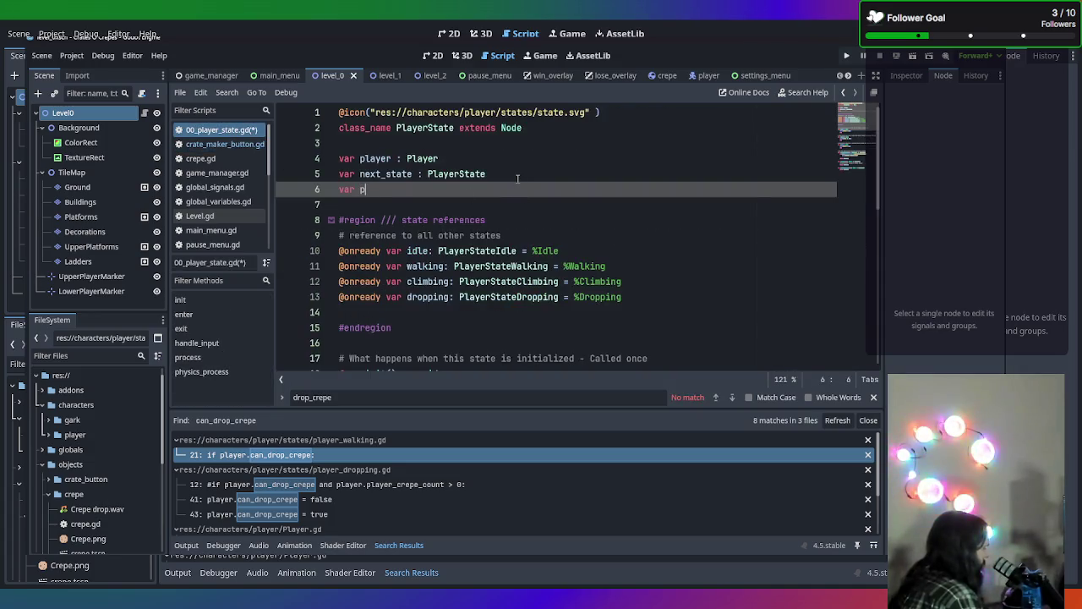
type("ressed_by")
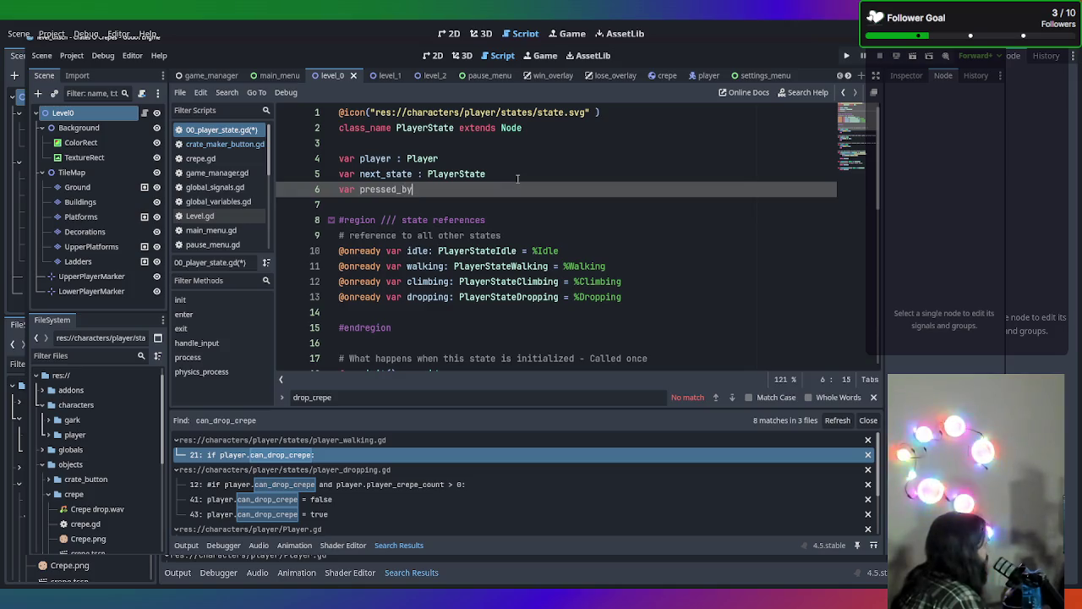
type("_controller")
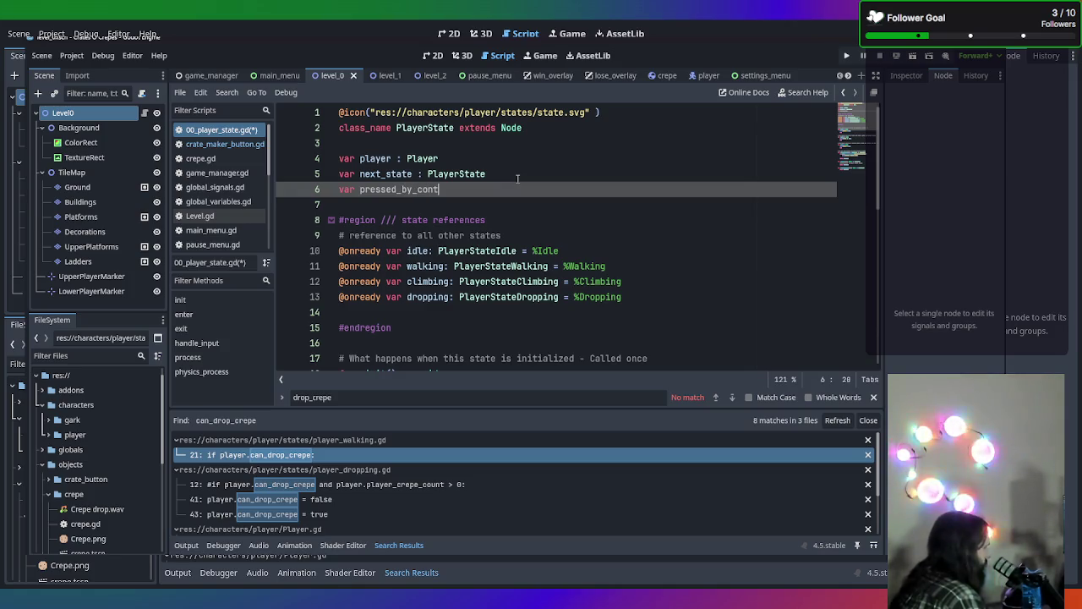
type(" : int")
key("ctrl+s")
key("Escape")
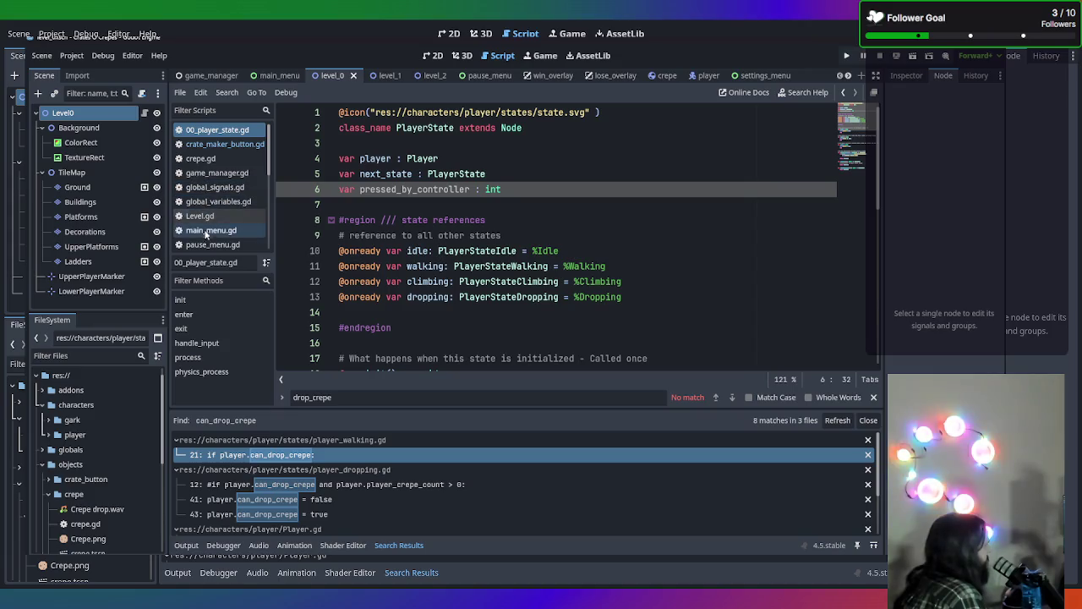
scroll(207, 224, "down", 4)
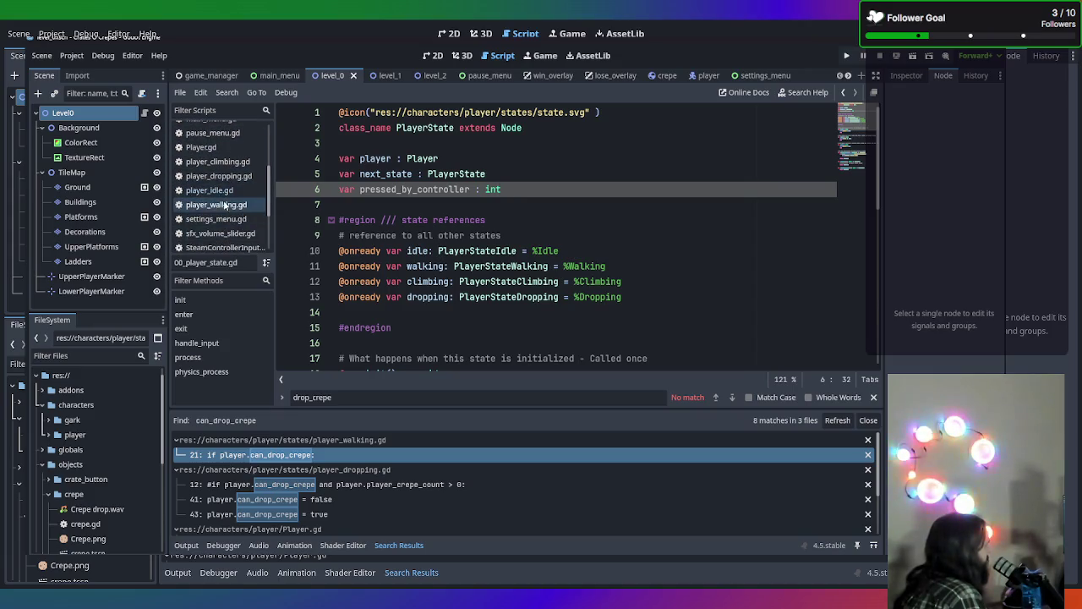
In player_walking.gd, find the handle_input function and insert a new line after its signature
left_click(224, 206)
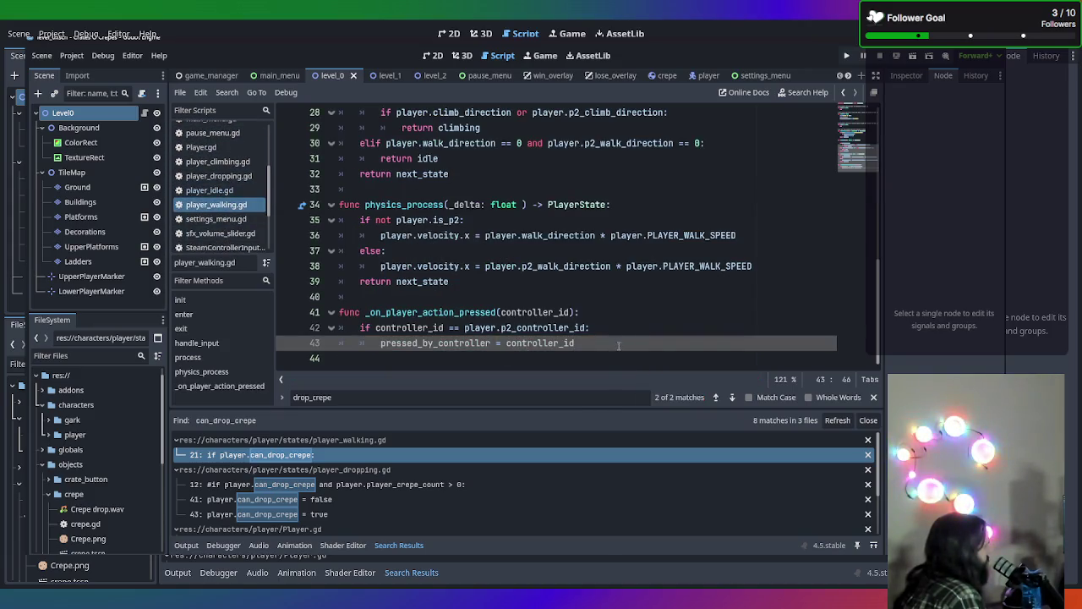
scroll(618, 346, "up", 9)
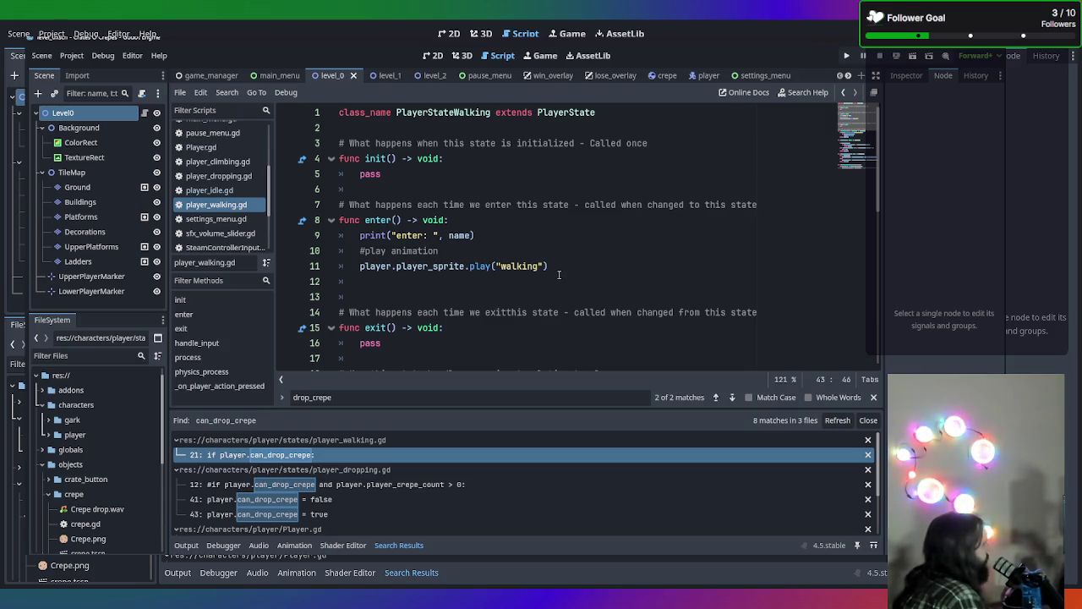
scroll(535, 245, "down", 1)
scroll(531, 230, "down", 3)
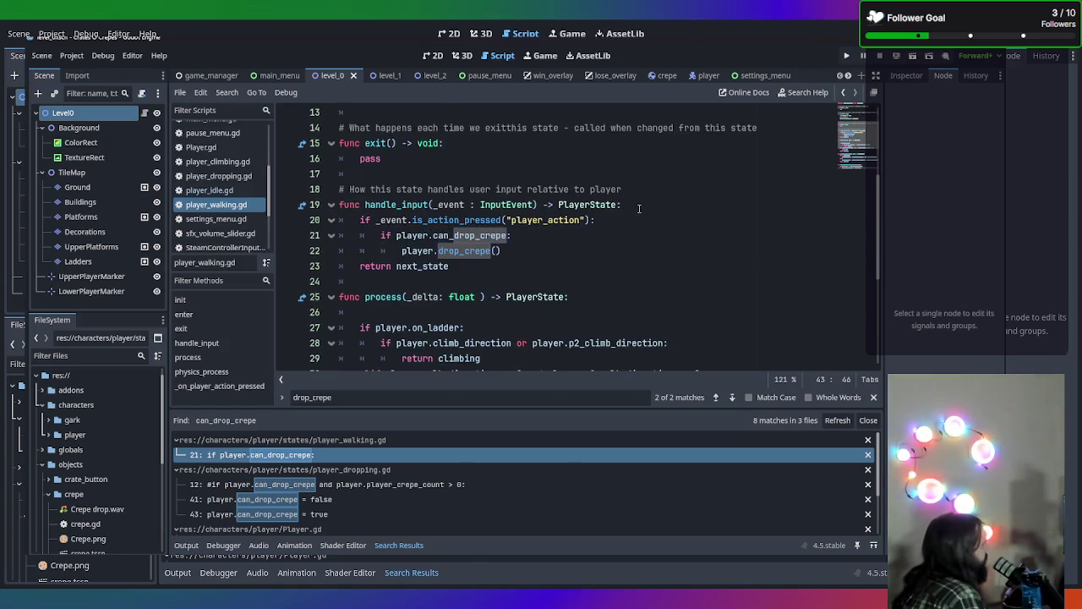
left_click(636, 204)
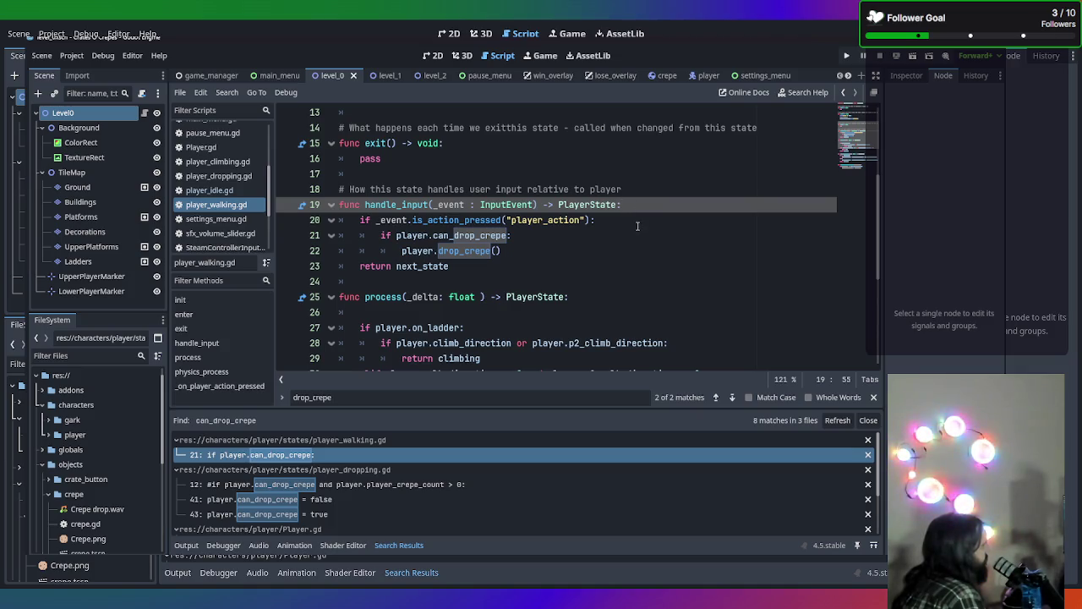
scroll(626, 216, "down", 5)
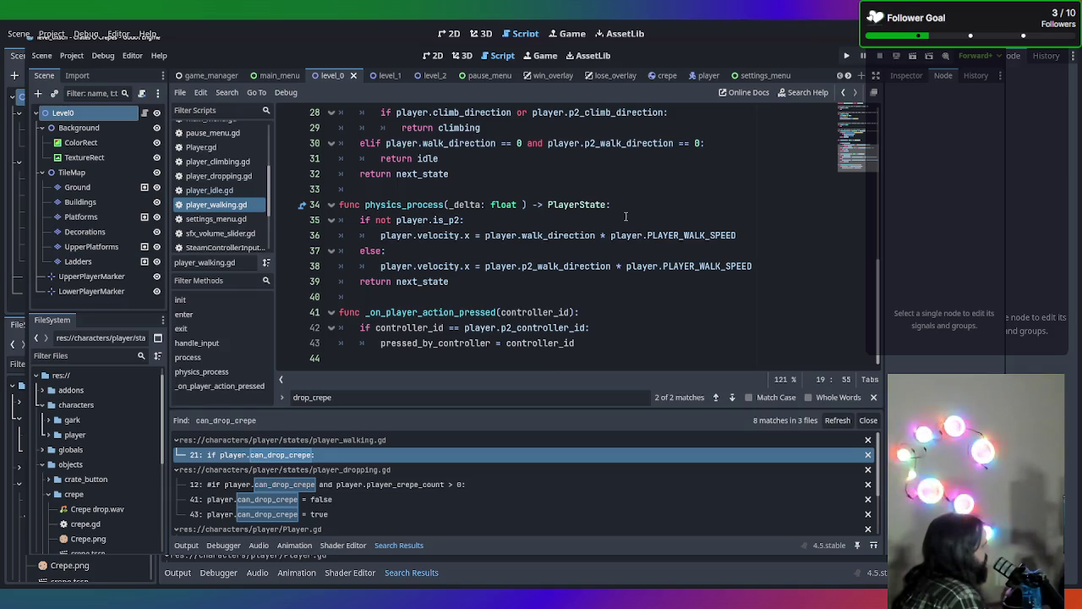
scroll(625, 217, "up", 8)
scroll(628, 237, "down", 1)
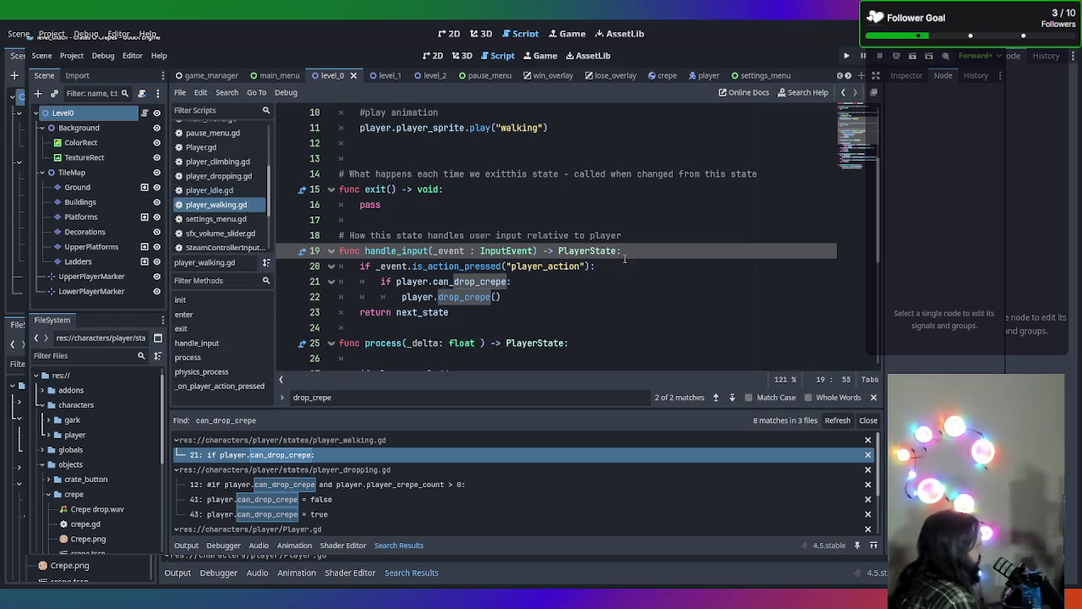
key("Return")
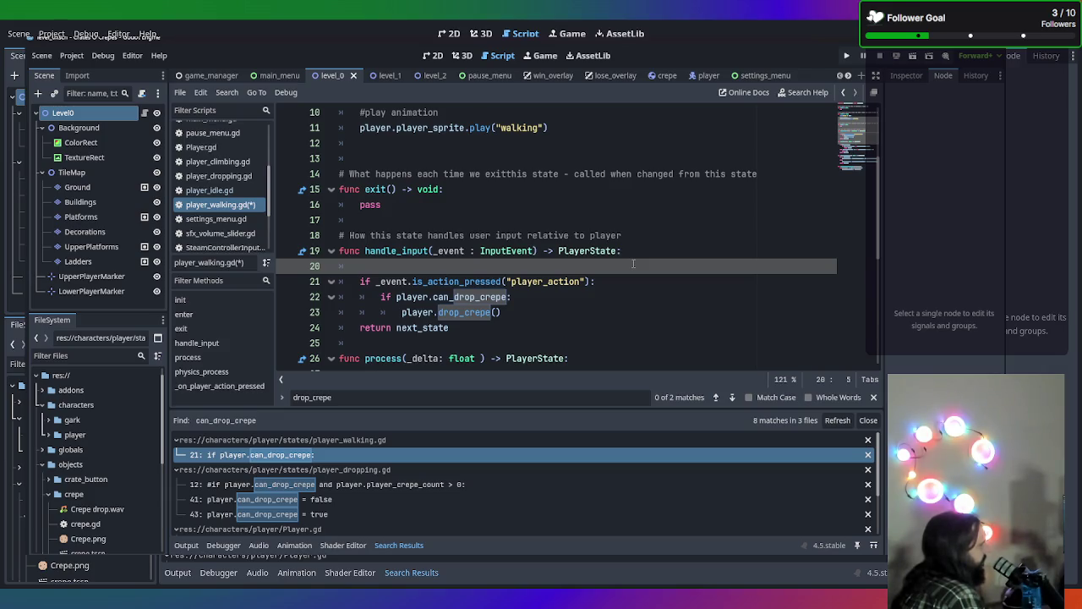
type("is")
Delete the stray character from the new blank line in handle_input
key("BackSpace")
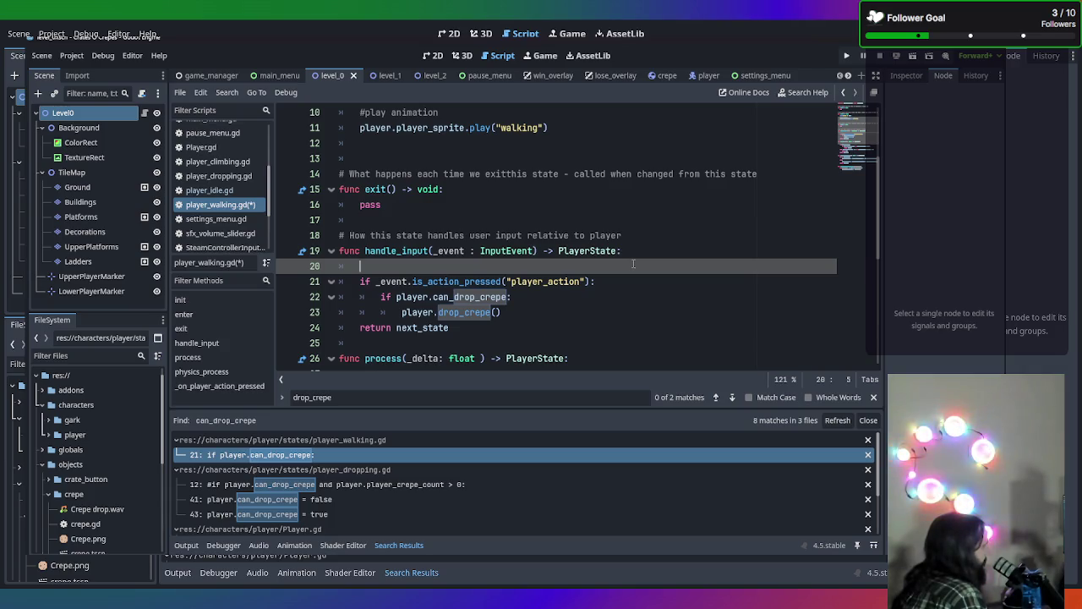
type("if is")
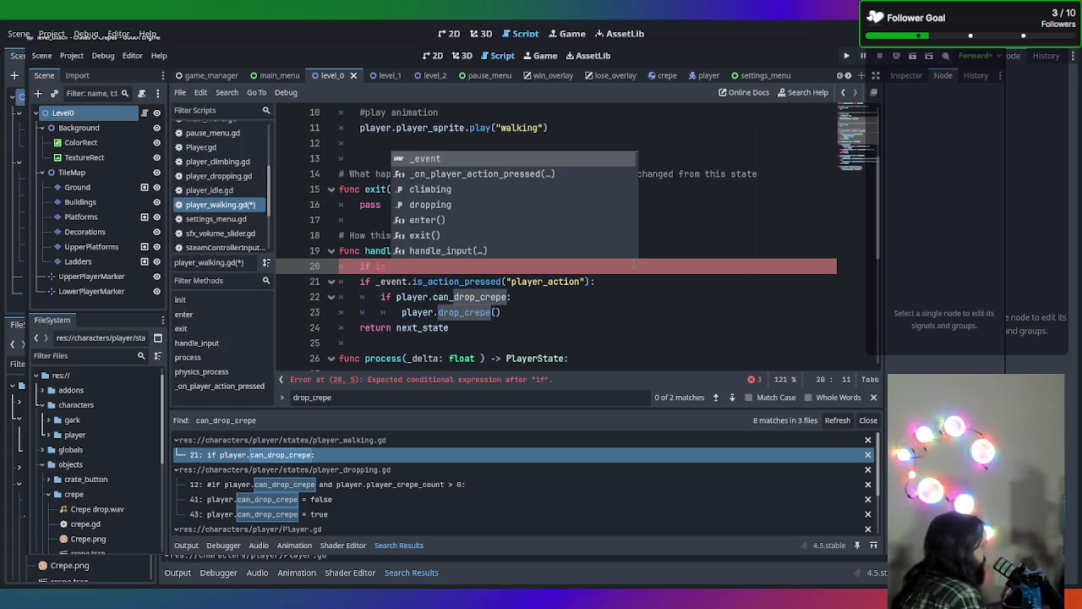
key("BackSpace")
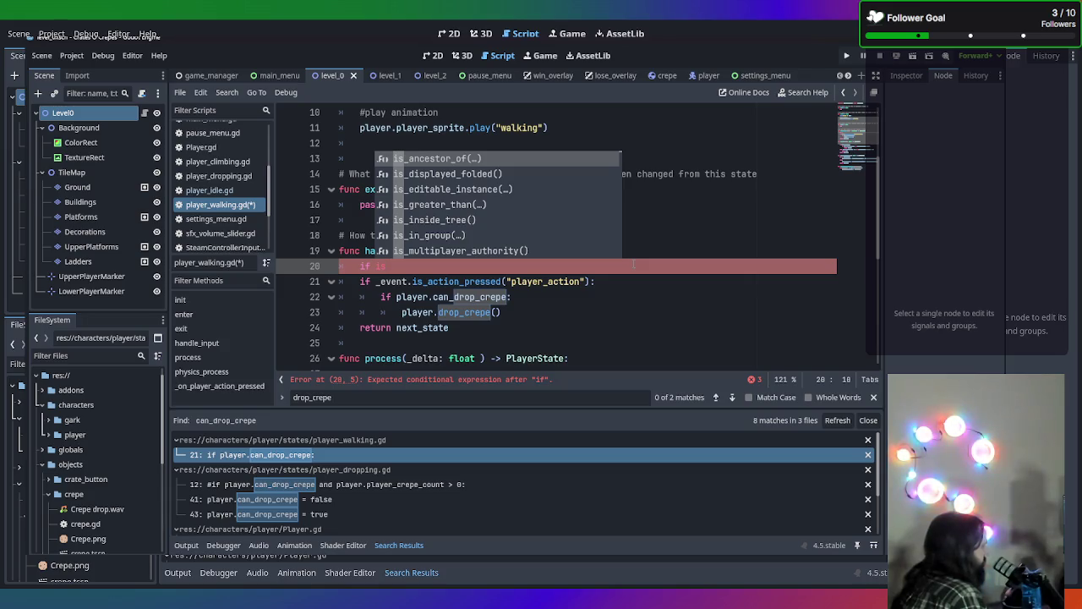
type("_p2")
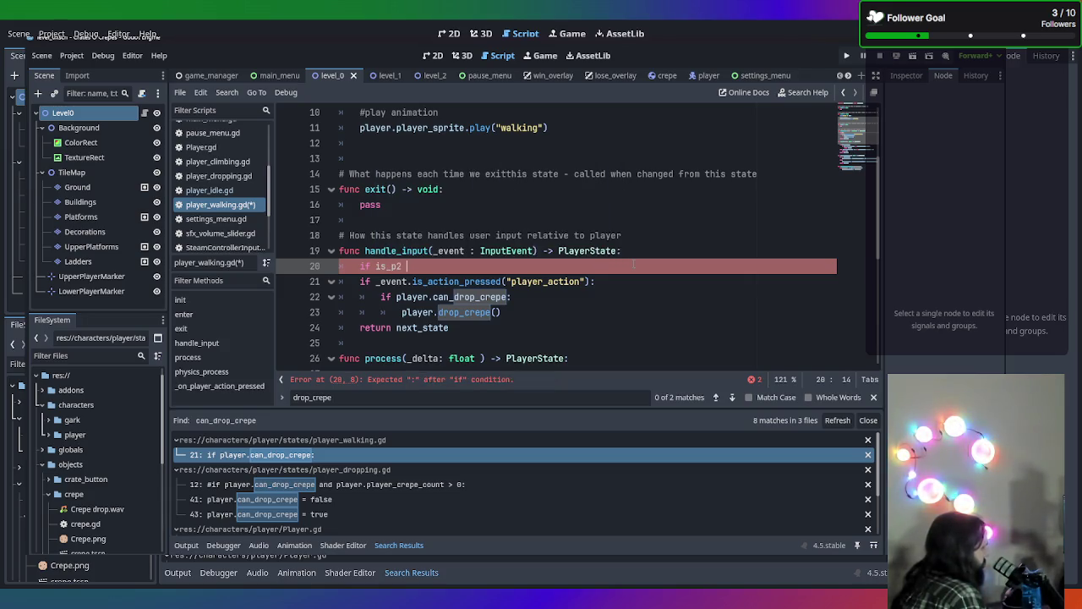
key("BackSpace")
key("BackSpace")
key("BackSpace")
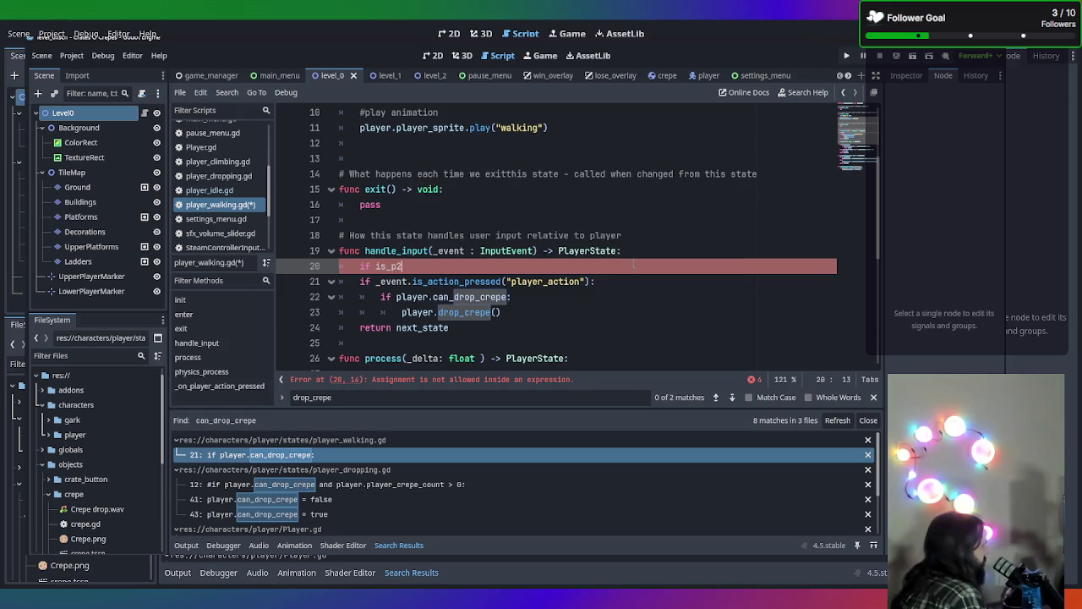
key("BackSpace")
key("BackSpace")
key("BackSpace")
type("pl")
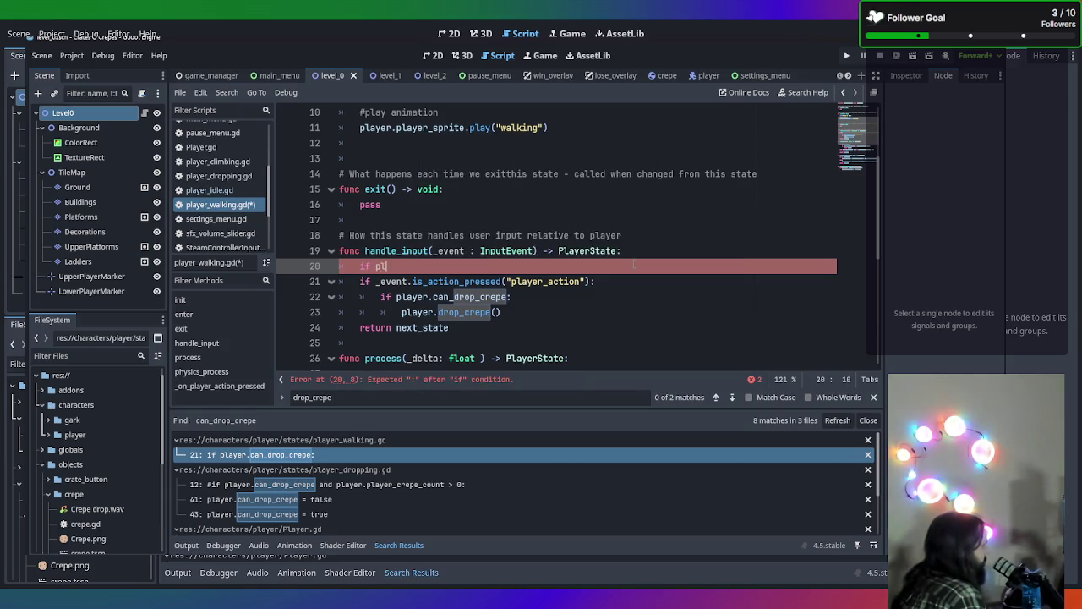
type("ayer.is_")
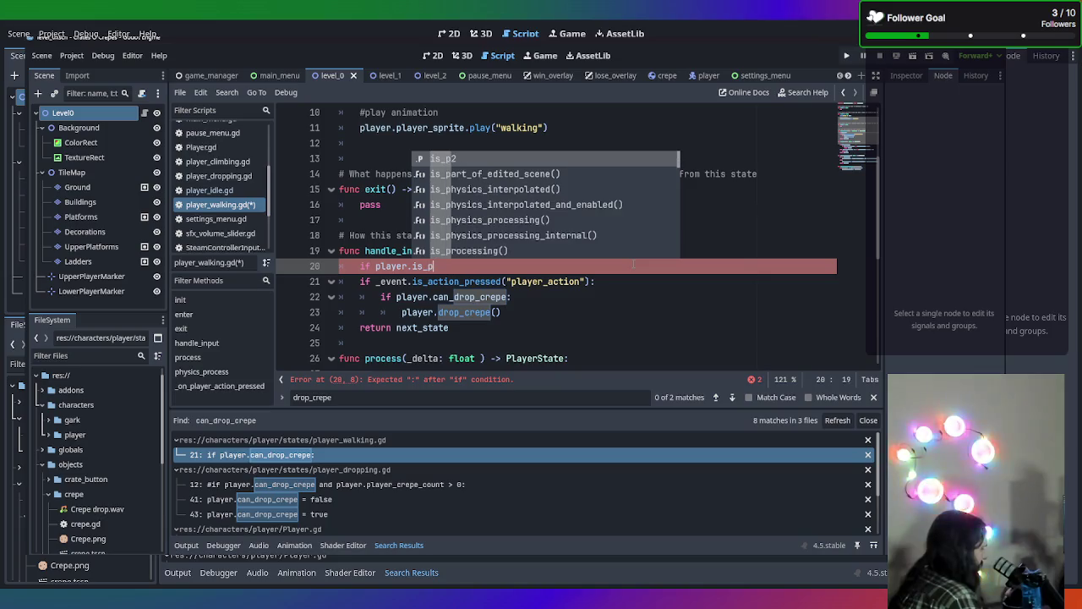
type("p2")
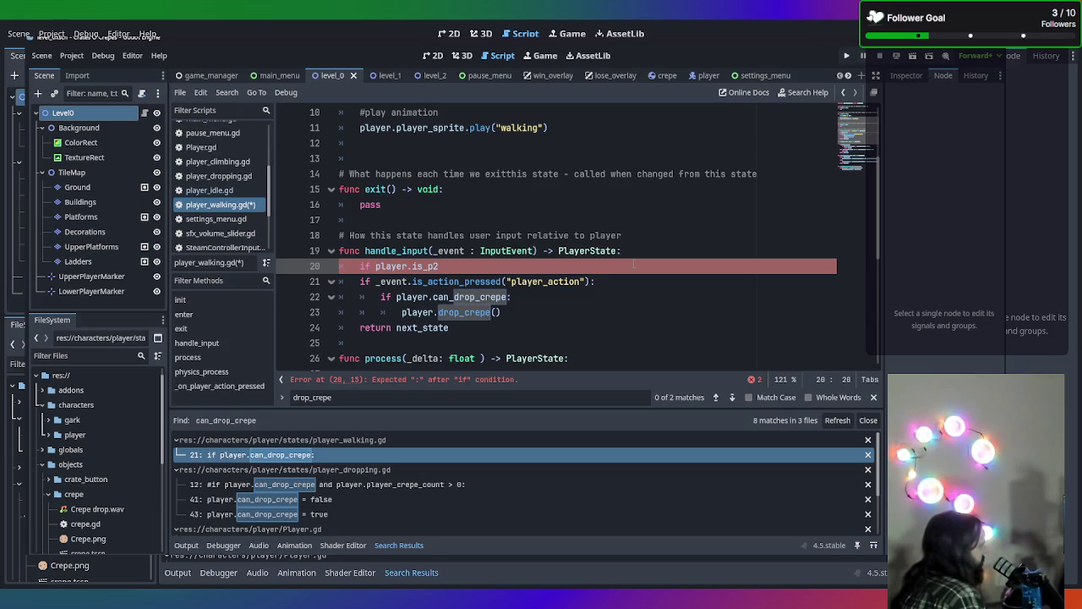
type(":")
key("Return")
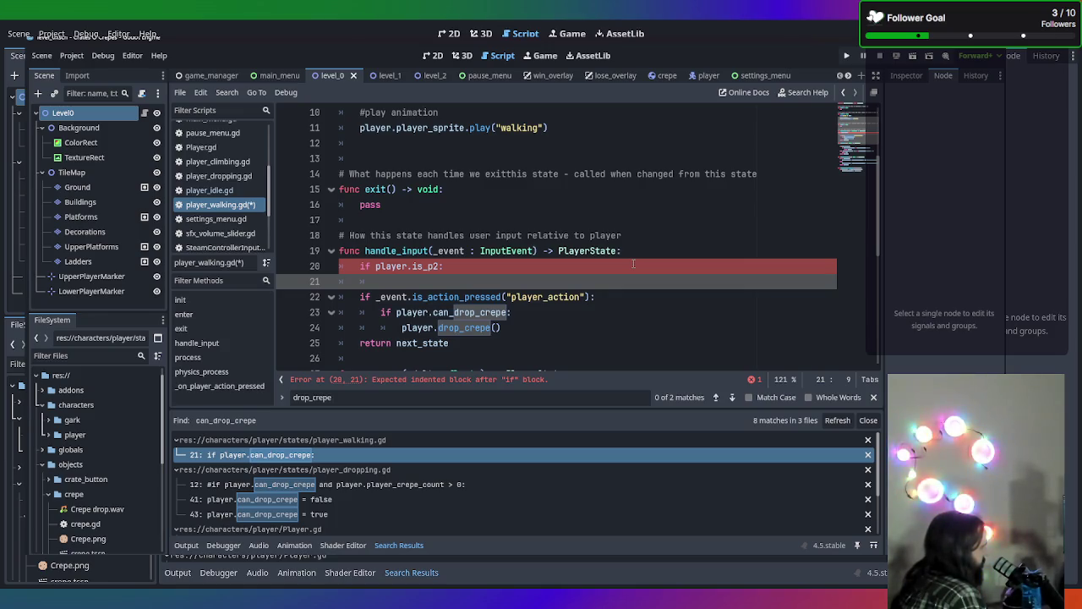
key("BackSpace")
key("BackSpace")
key("BackSpace")
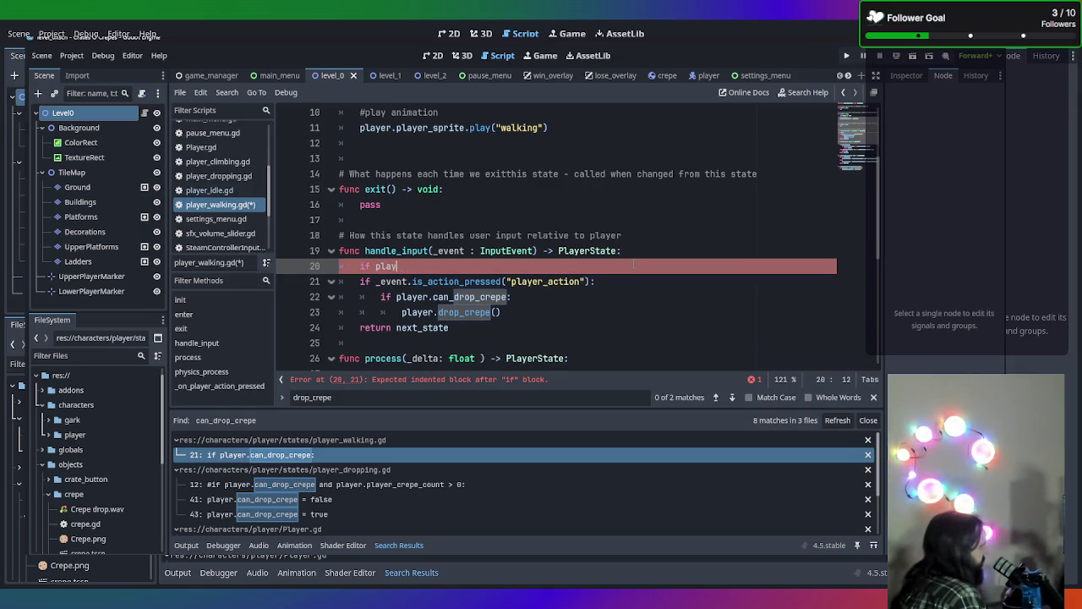
key("BackSpace")
key("BackSpace")
key("BackSpace")
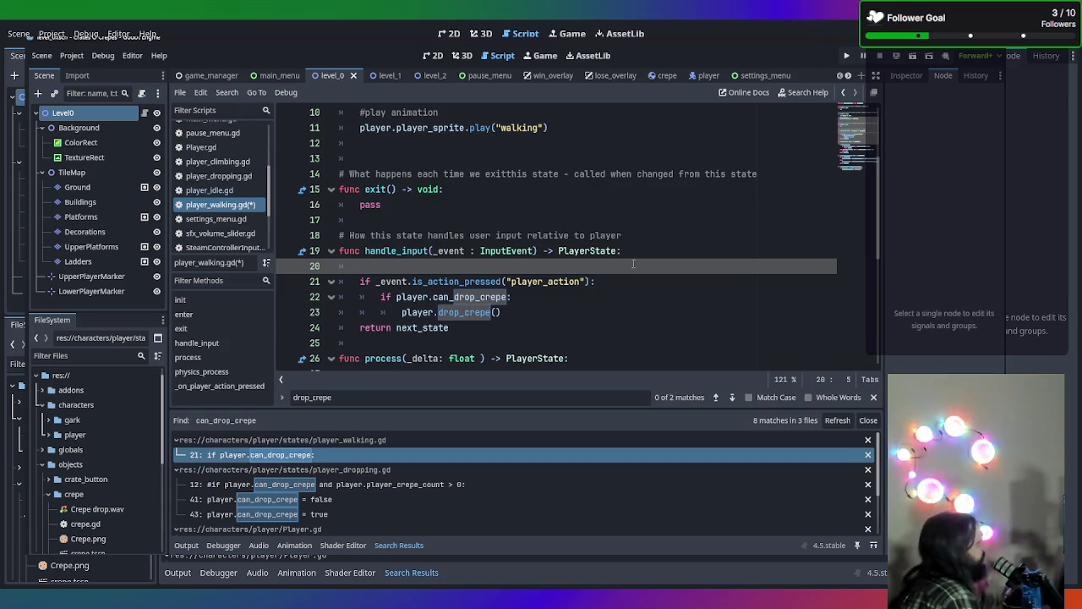
scroll(539, 241, "up", 3)
Remove the blank line and extend the condition with and pressed_by_controller == player.p2_controller_id
scroll(532, 258, "down", 3)
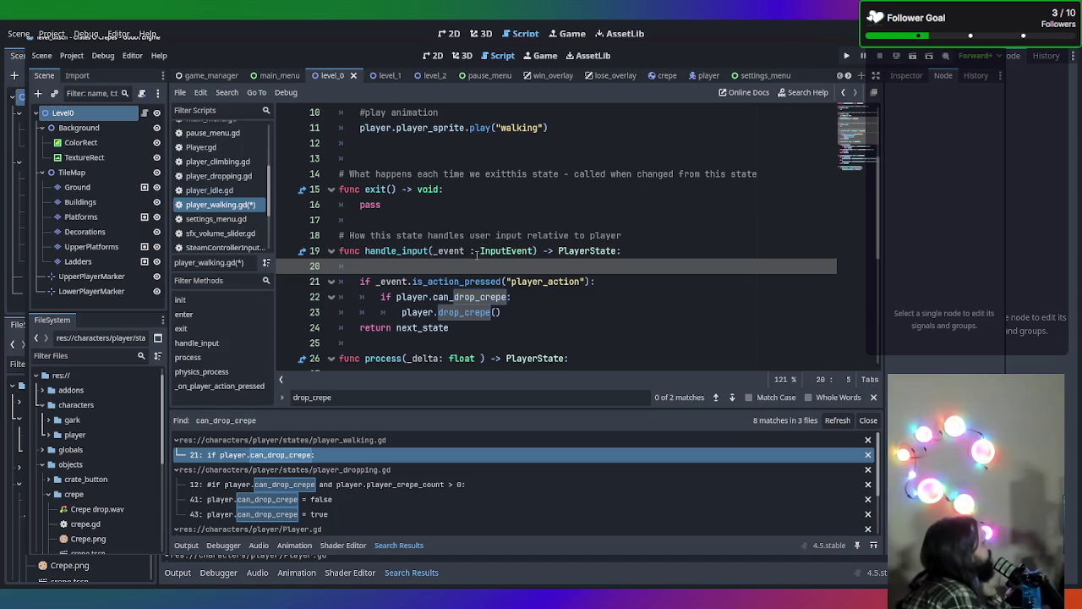
key("BackSpace")
key("BackSpace")
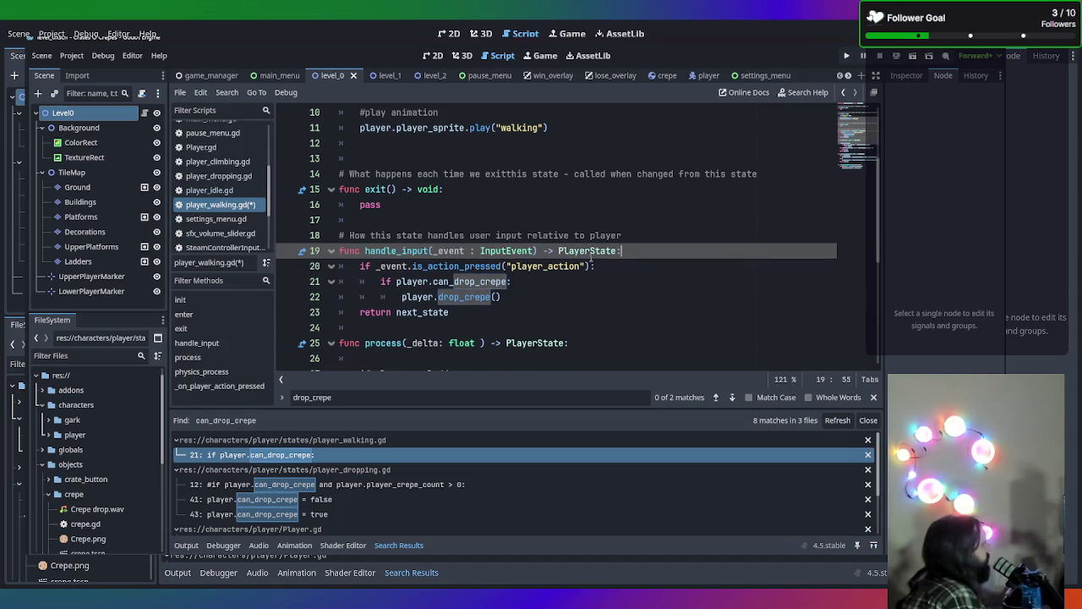
key("Down")
type(")")
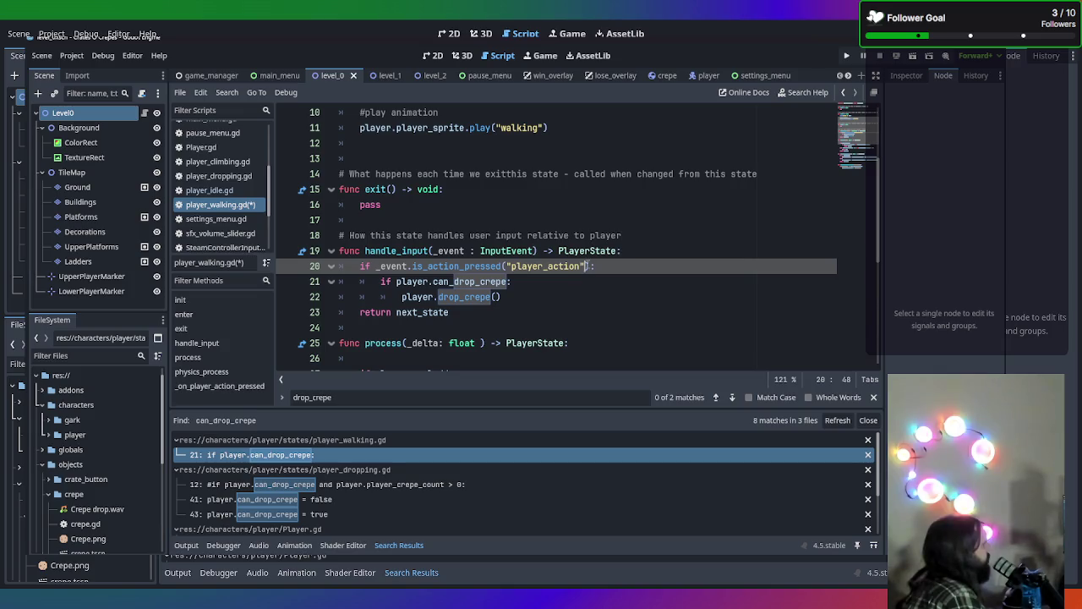
key("End")
type("and ")
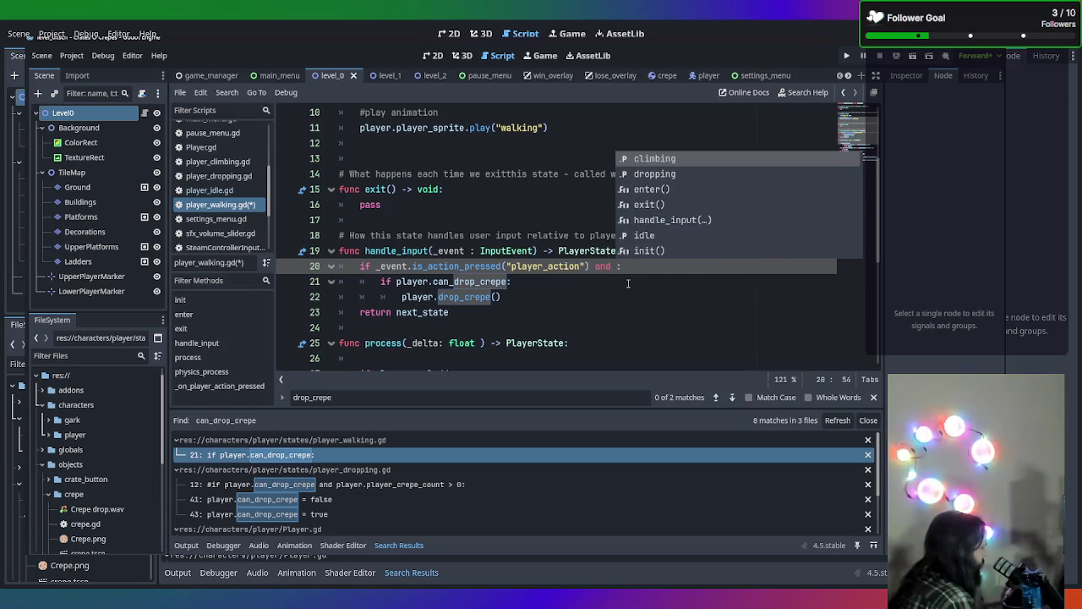
type("controlle")
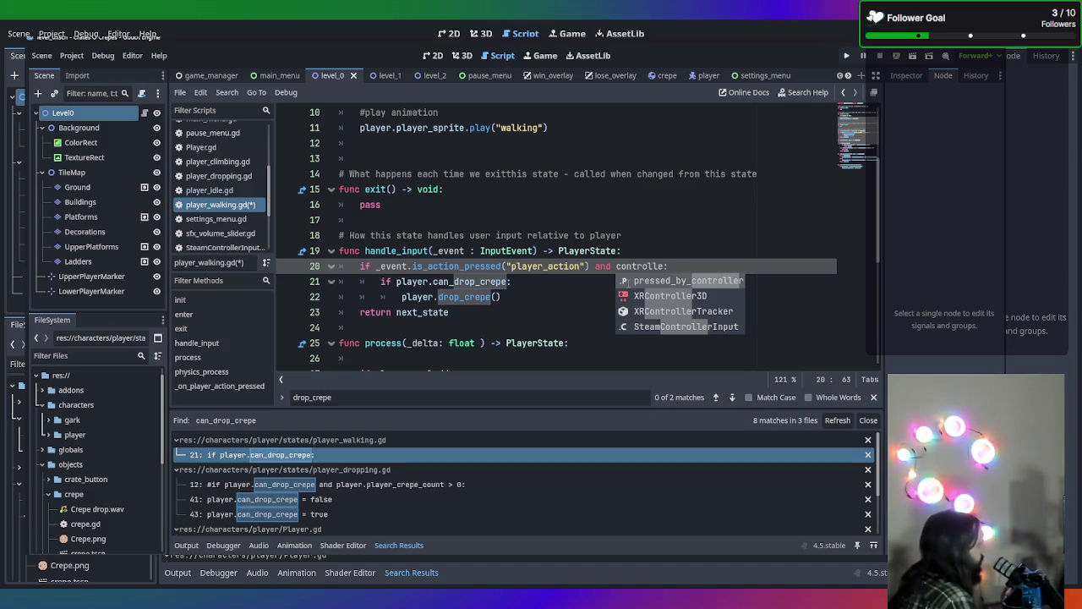
key("Return")
type("==")
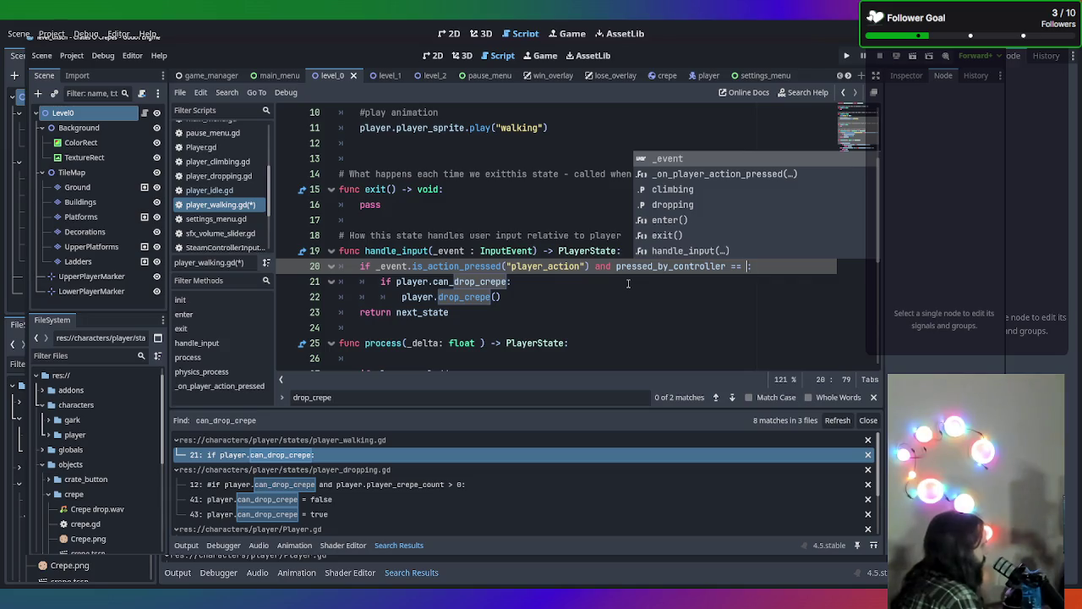
type(" player.")
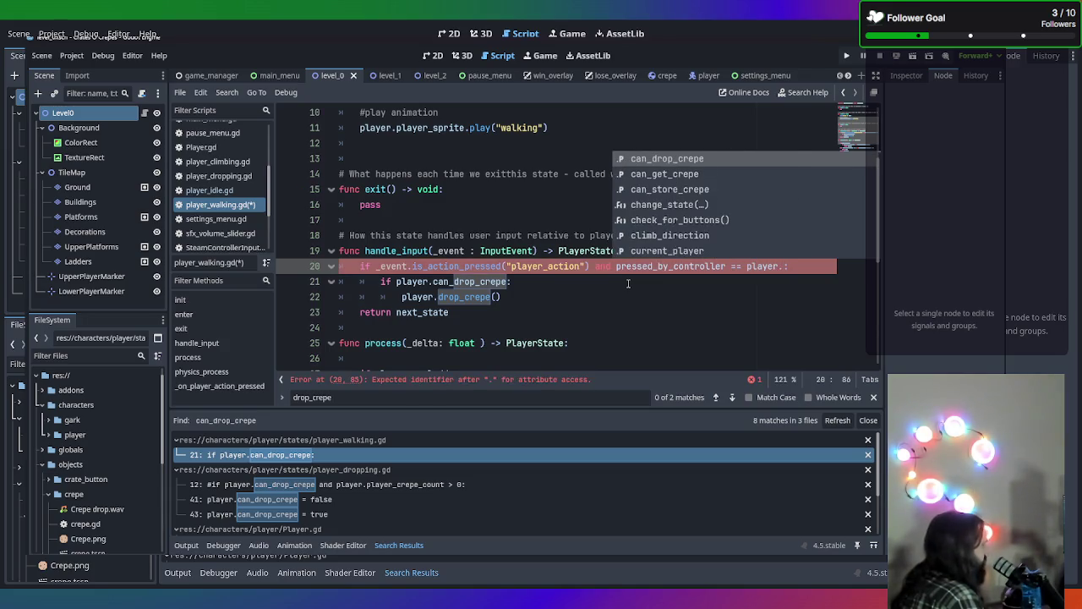
type("pl")
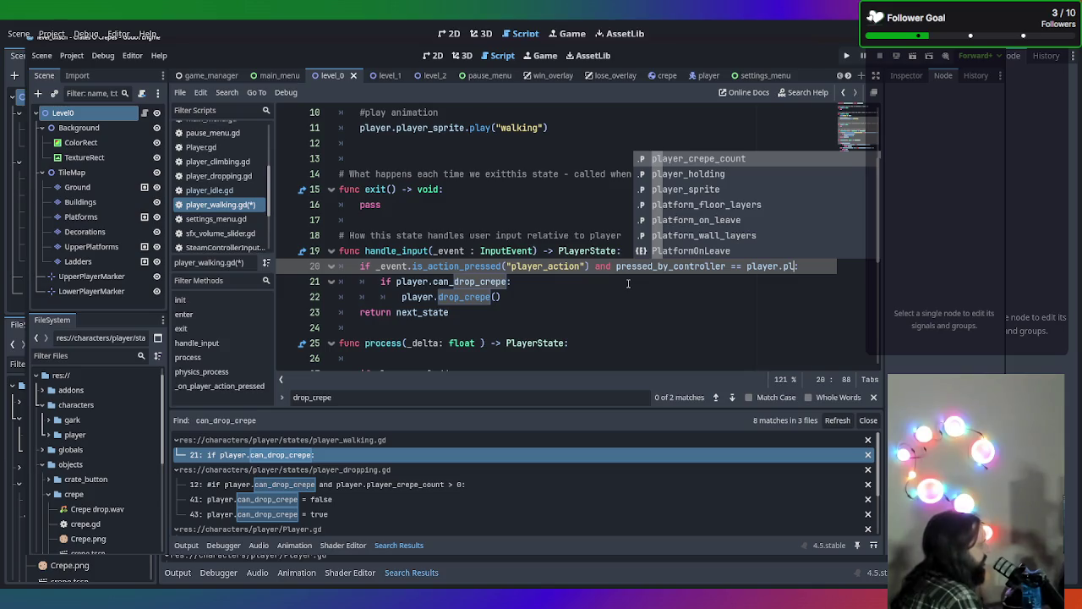
key("BackSpace")
key("BackSpace")
type("p2")
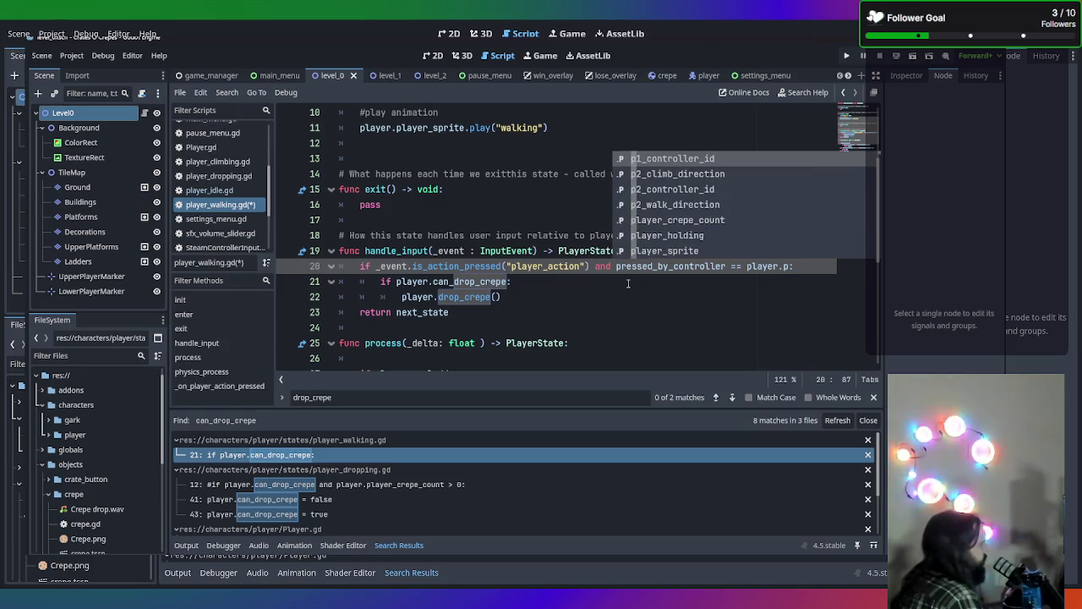
key("Down")
key("Return")
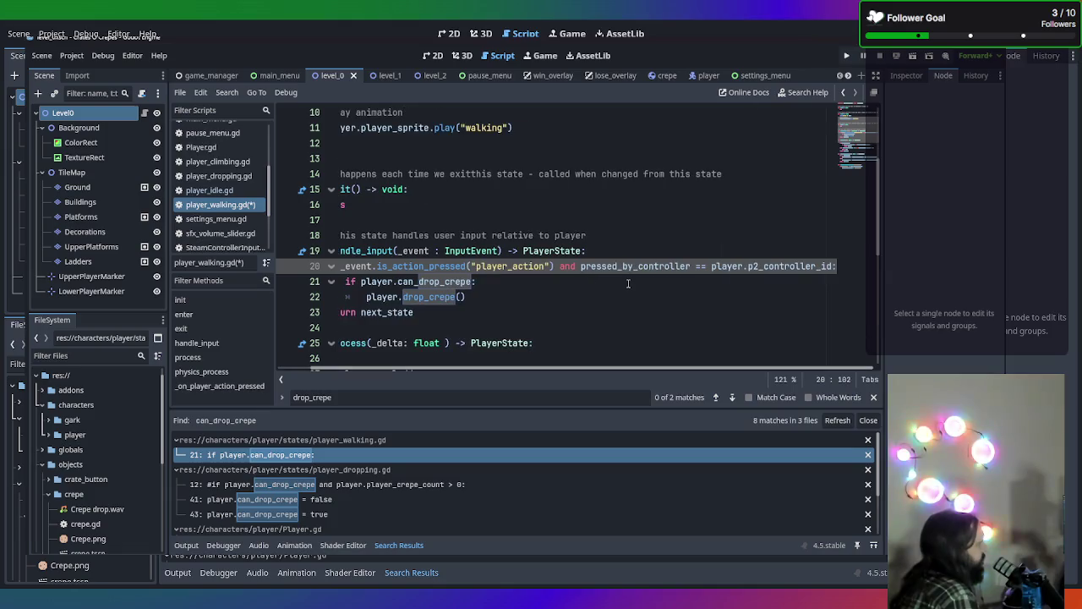
Save player_walking.gd and place the caret in the can_drop_crepe check
left_click_drag(503, 297, 273, 280)
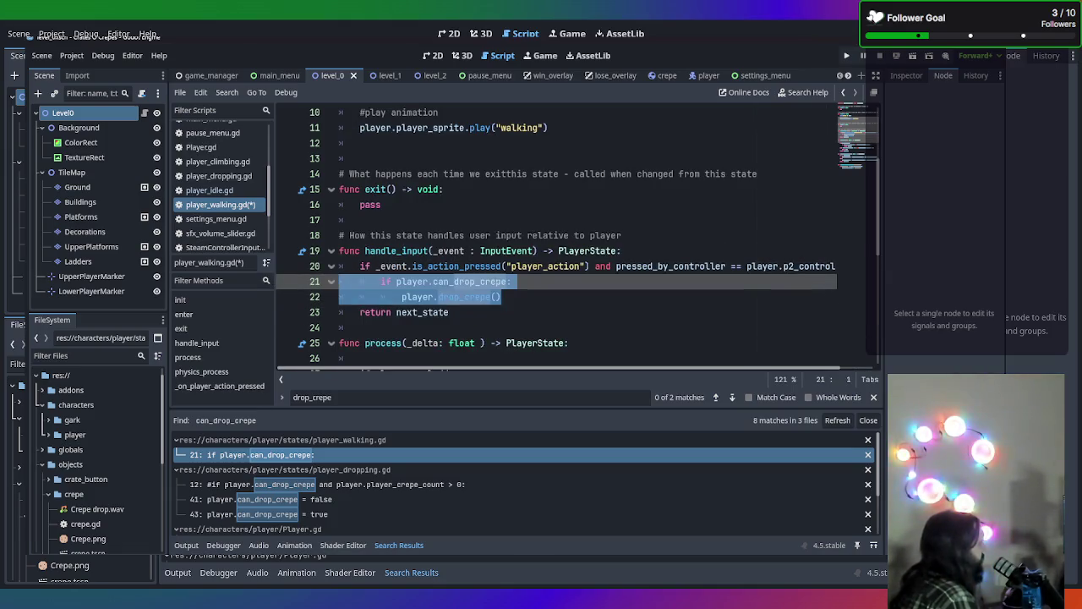
left_click(504, 282)
key("ctrl+s")
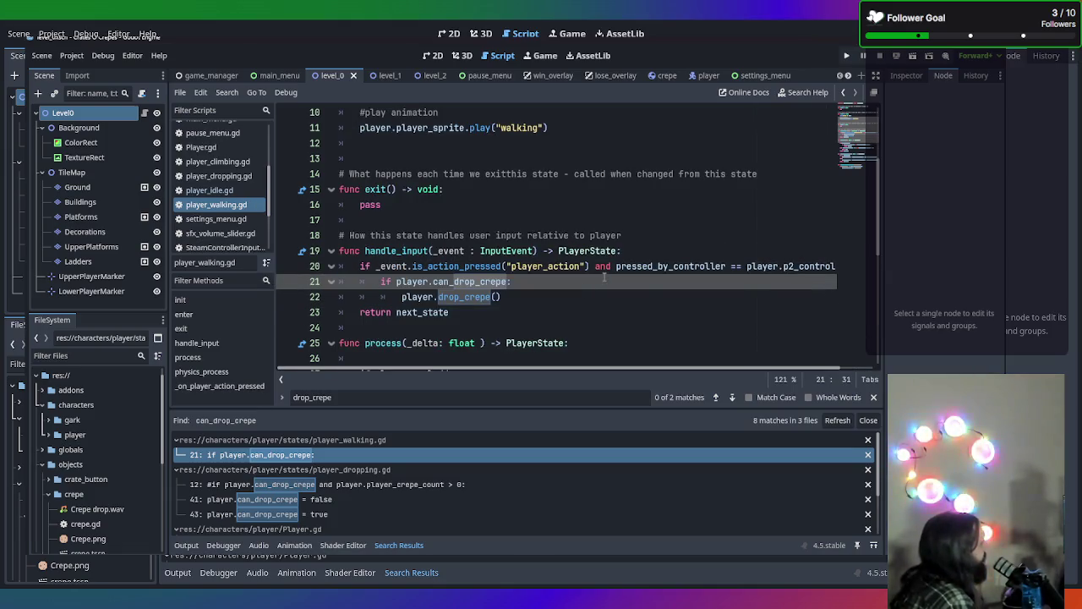
scroll(378, 267, "up", 1)
left_click(397, 327)
In player_idle.gd, add an outdented elif: line after player.drop_crepe(), then return to player_walking.gd
left_click(209, 190)
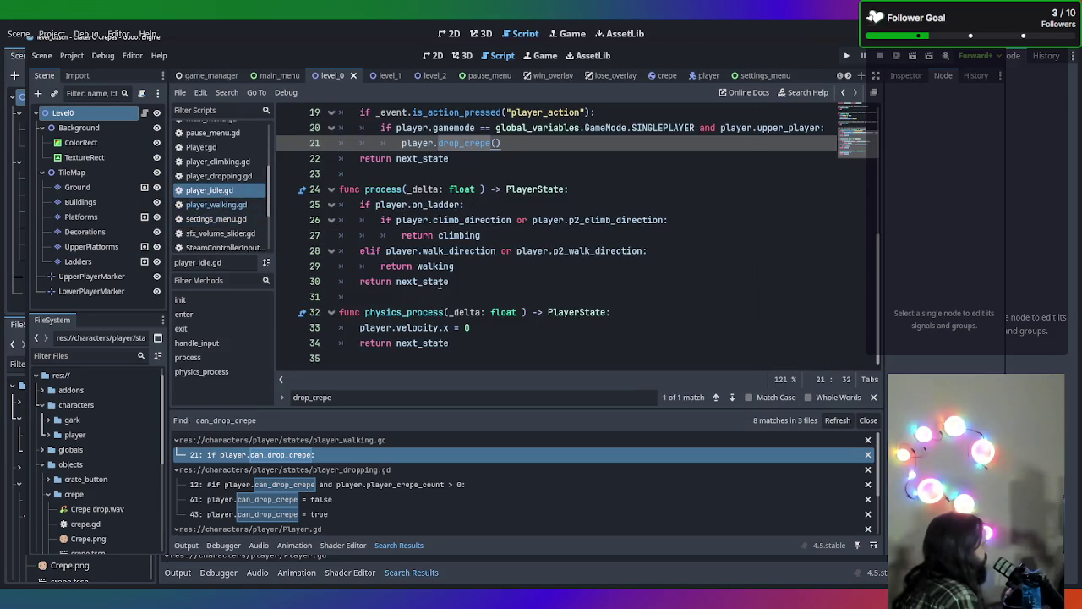
scroll(472, 282, "up", 3)
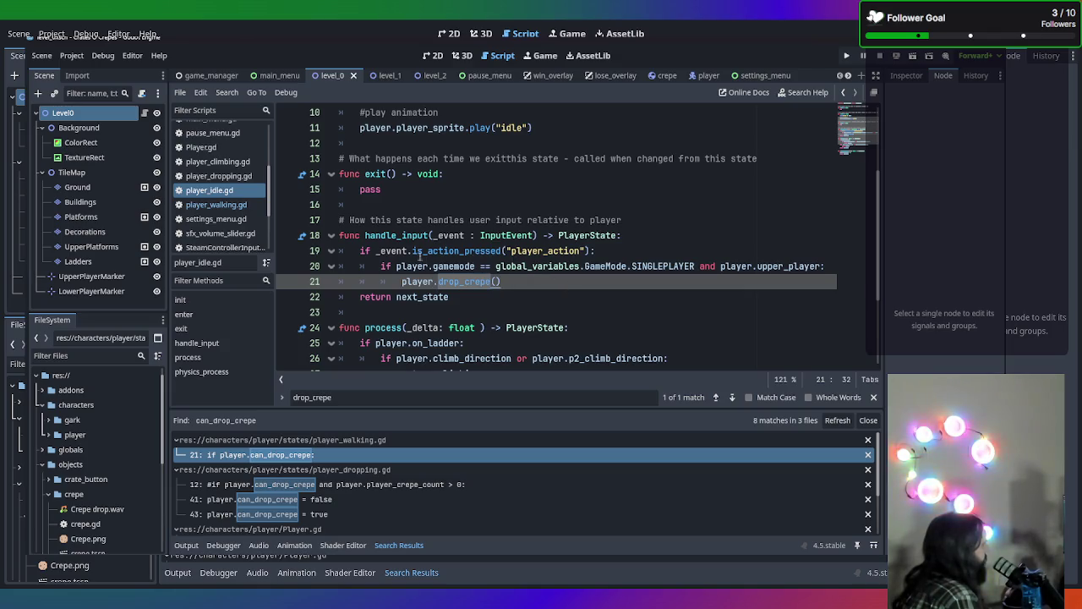
key("Up")
key("Down")
key("Down")
key("Up")
key("Return")
key("BackSpace")
key("BackSpace")
type("elif")
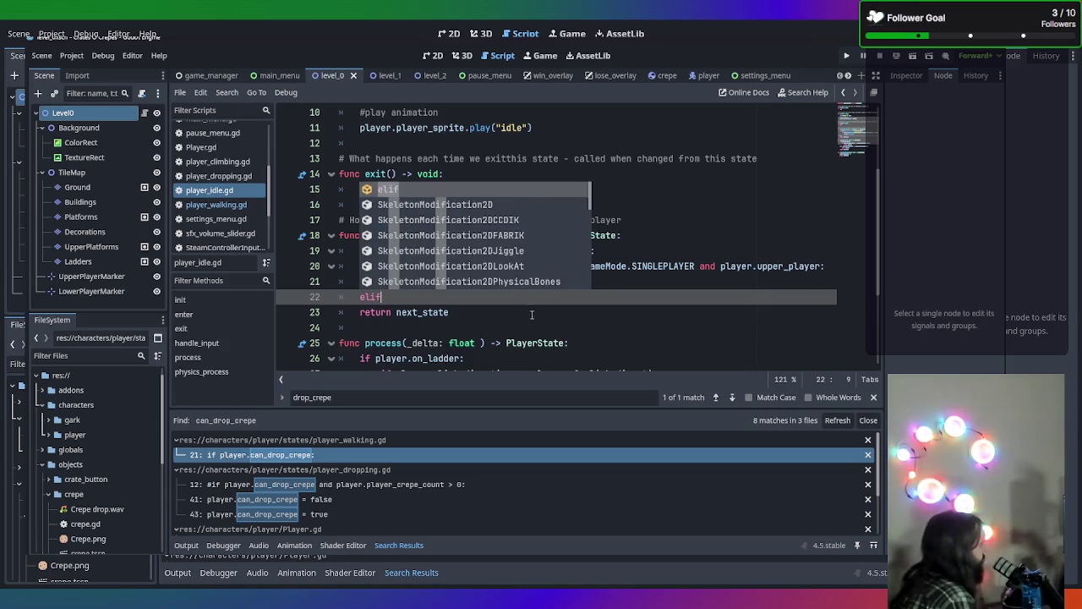
type(":")
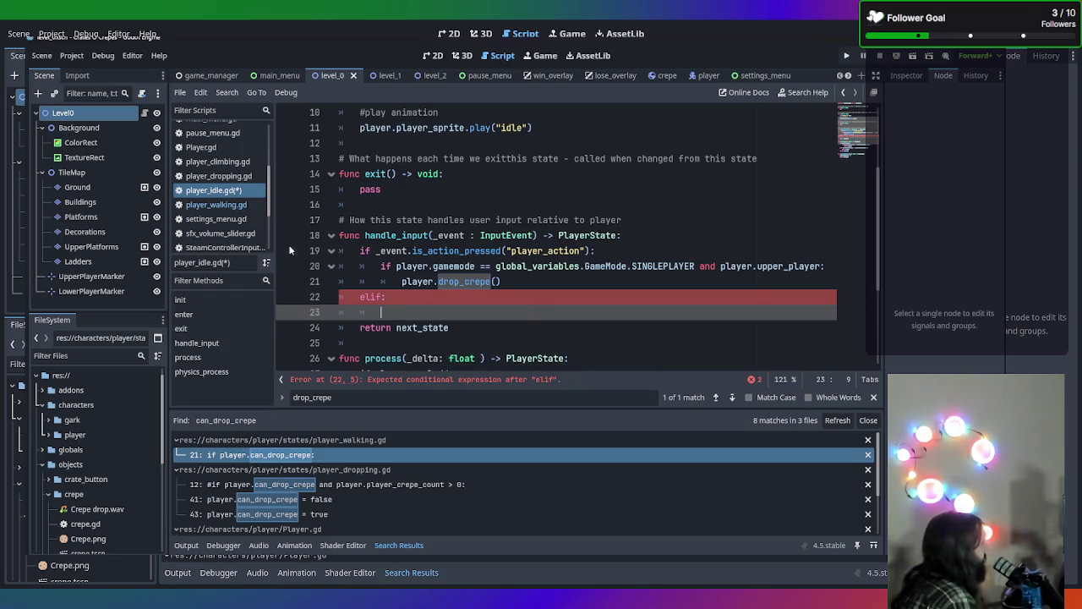
left_click(221, 205)
left_click(521, 245)
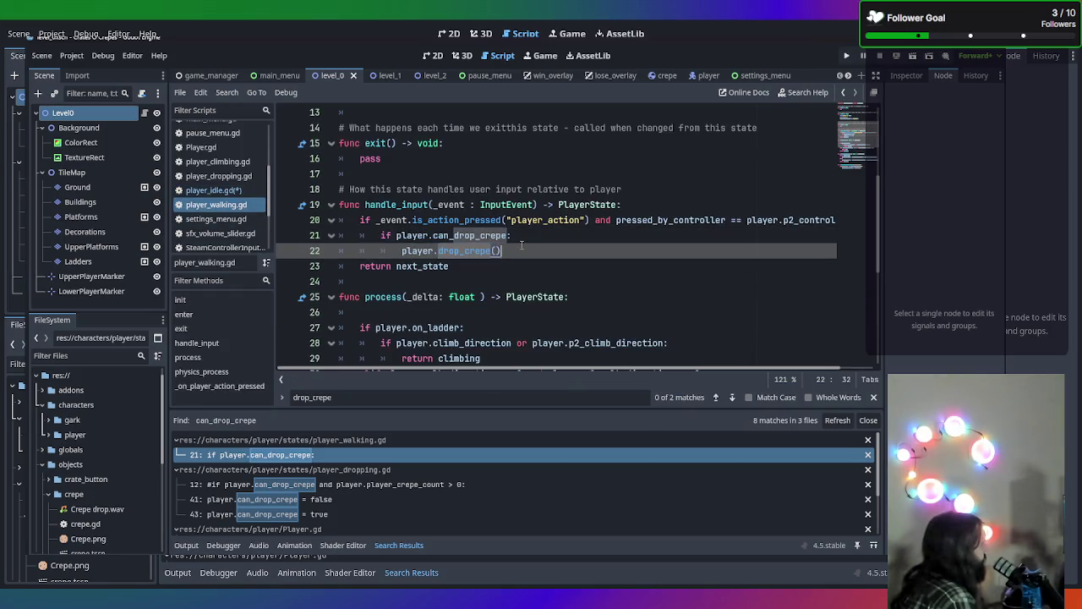
Select the player_action condition on line 20 of player_walking.gd and go back to player_idle.gd
left_click_drag(522, 251, 422, 251)
left_click(548, 238)
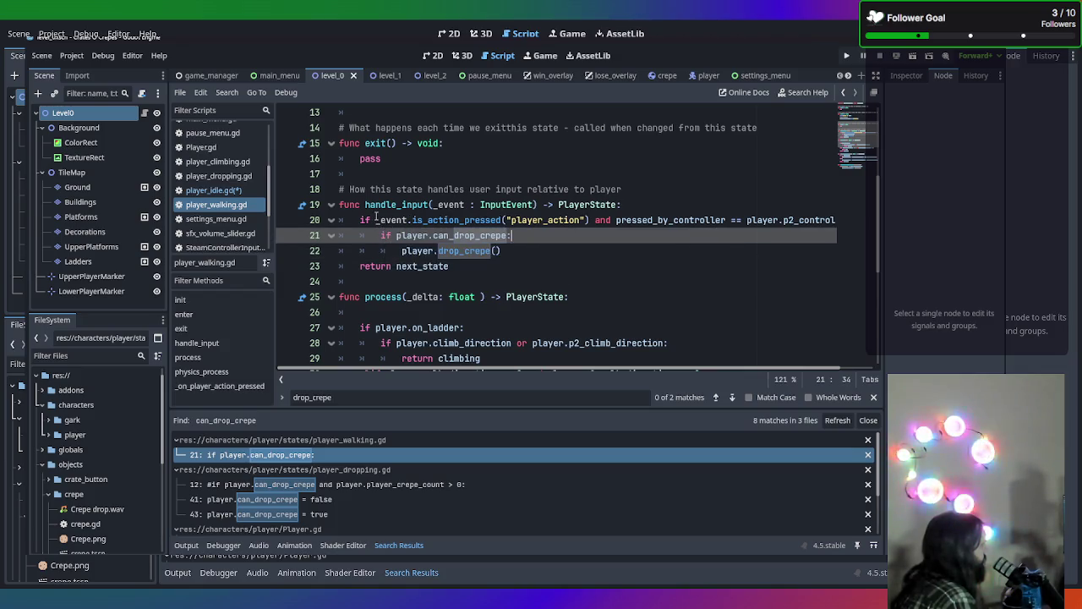
mouse_move(376, 218)
left_mouse_down()
mouse_move(830, 211)
mouse_move(856, 224)
left_mouse_up()
key("ctrl+c")
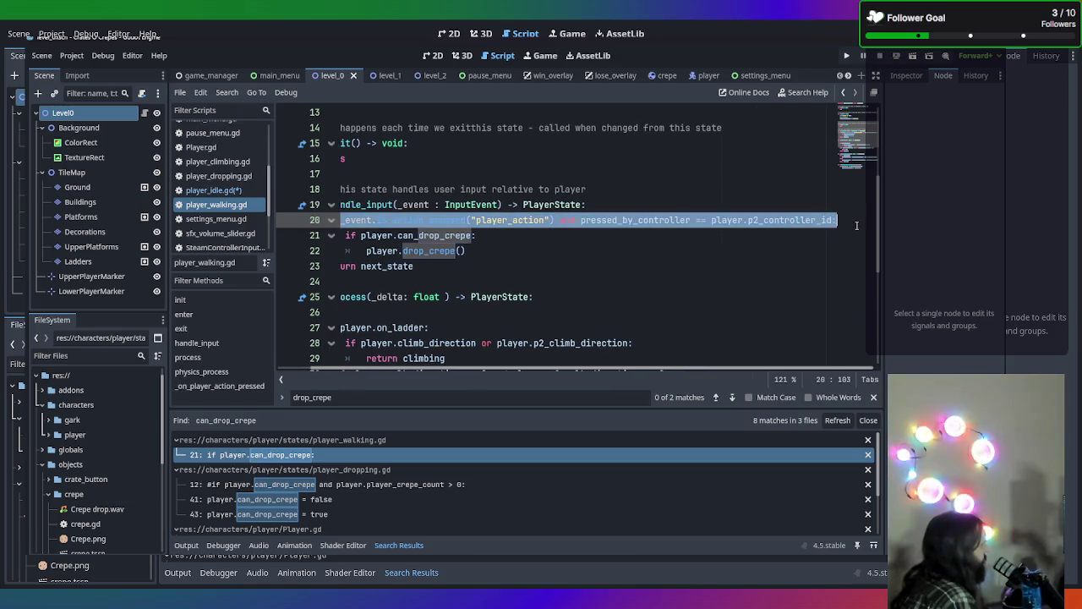
left_click_drag(500, 264, 269, 252)
left_click(215, 190)
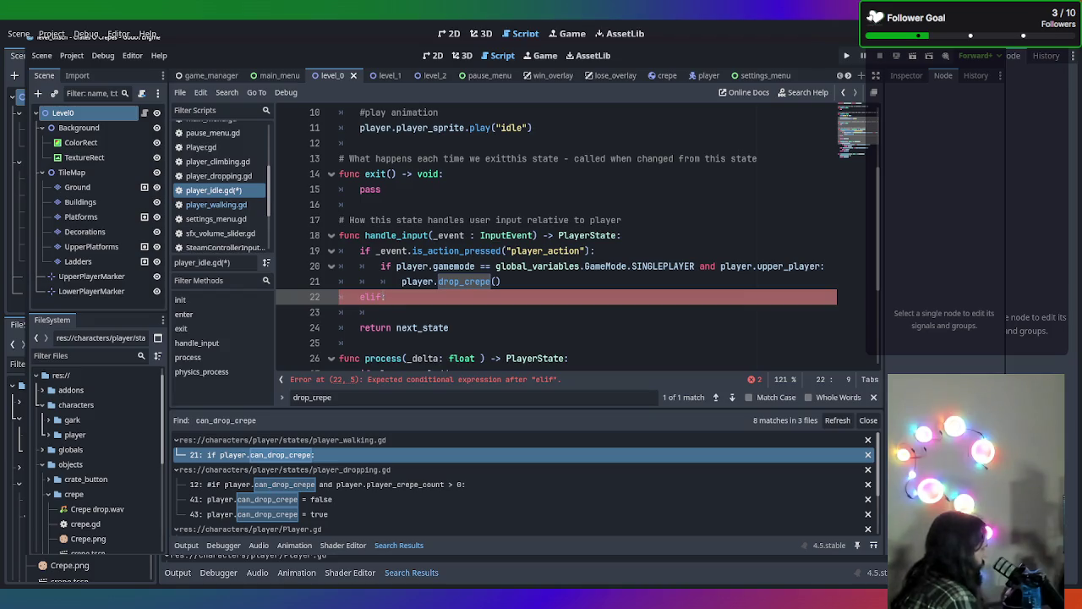
Paste the second-controller condition after elif, removing the blank line and the extra colon
key("ctrl+v")
left_click(441, 316)
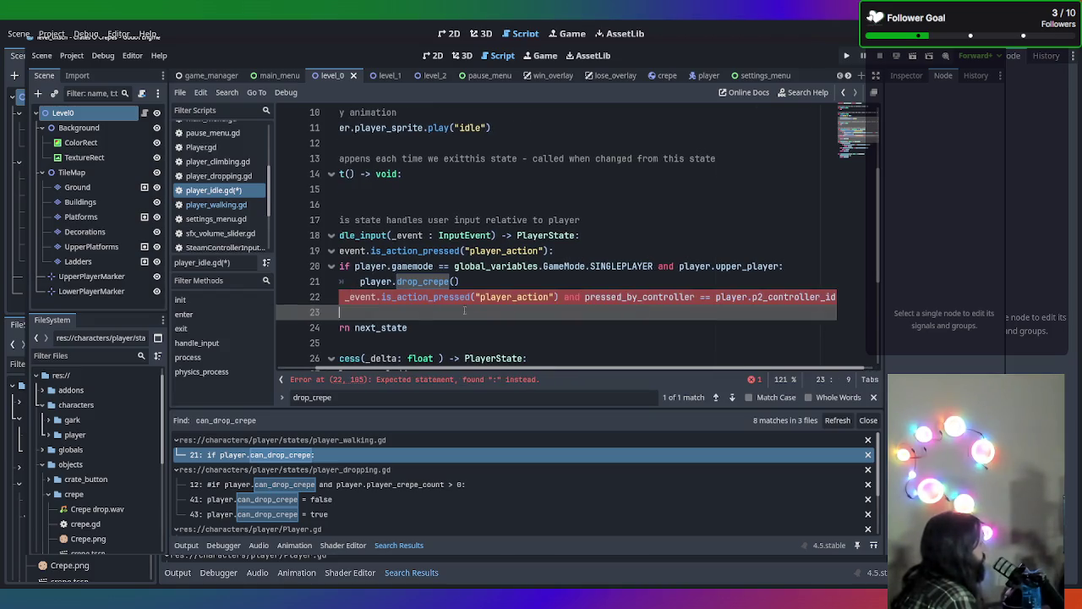
left_click(535, 319)
key("BackSpace")
key("BackSpace")
key("BackSpace")
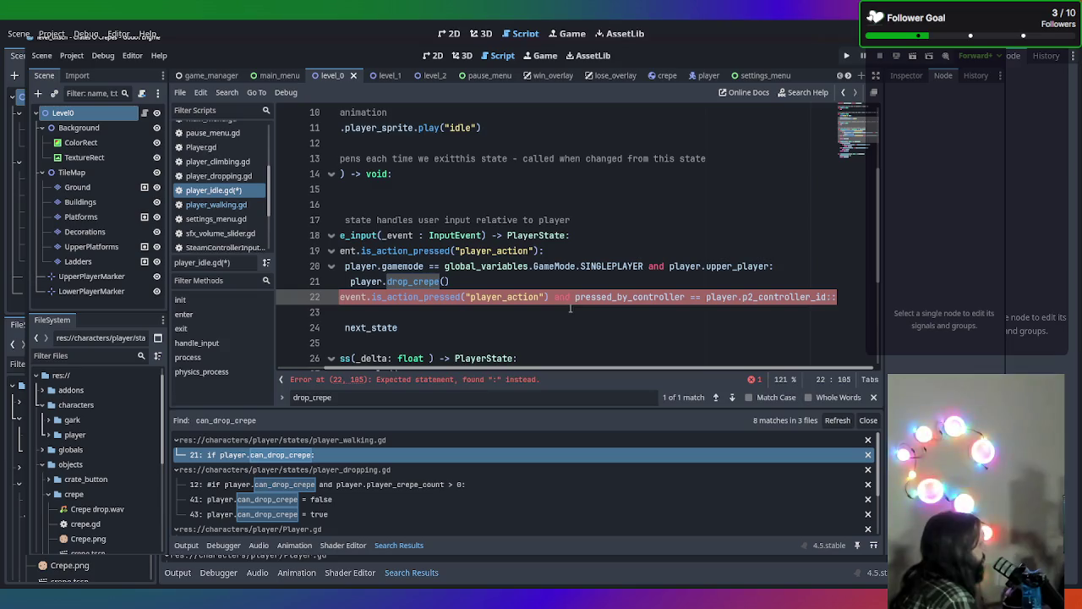
key("BackSpace")
key("Return")
Copy the existing player.drop_crepe() call into the indented body beneath the elif
scroll(521, 355, "up", 3)
scroll(489, 345, "down", 2)
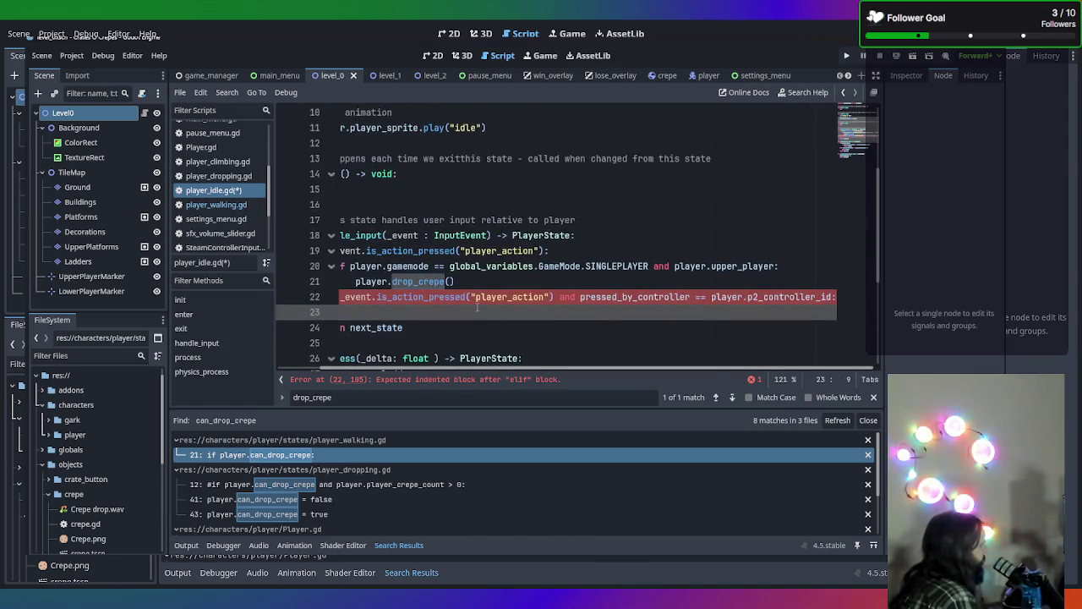
scroll(541, 321, "left", 3)
left_click(597, 295)
left_click(583, 281)
key("ctrl+c")
left_click(524, 312)
key("ctrl+v")
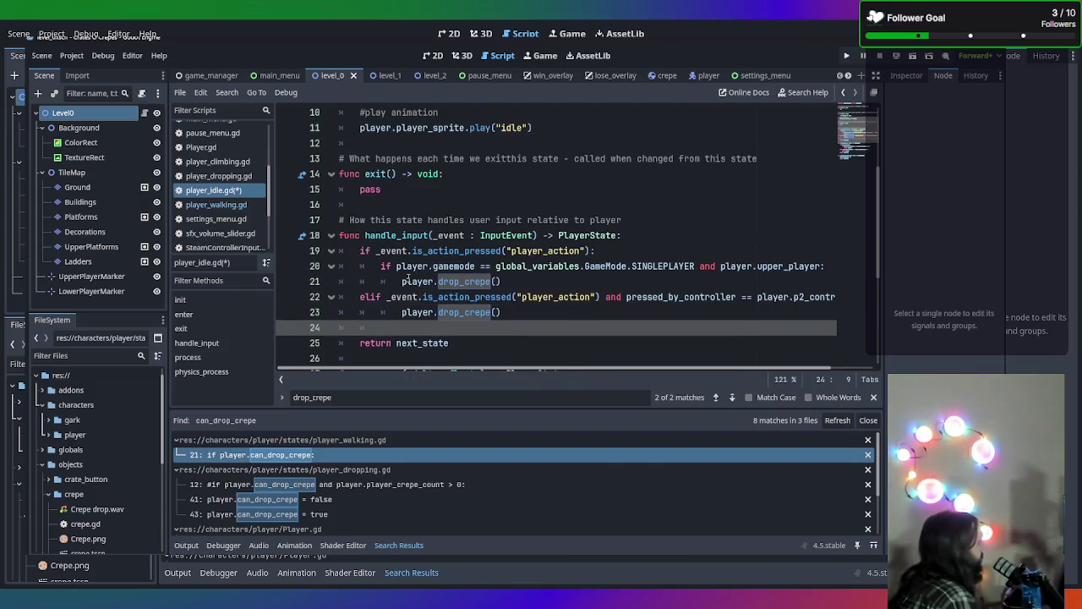
key("BackSpace")
key("BackSpace")
key("BackSpace")
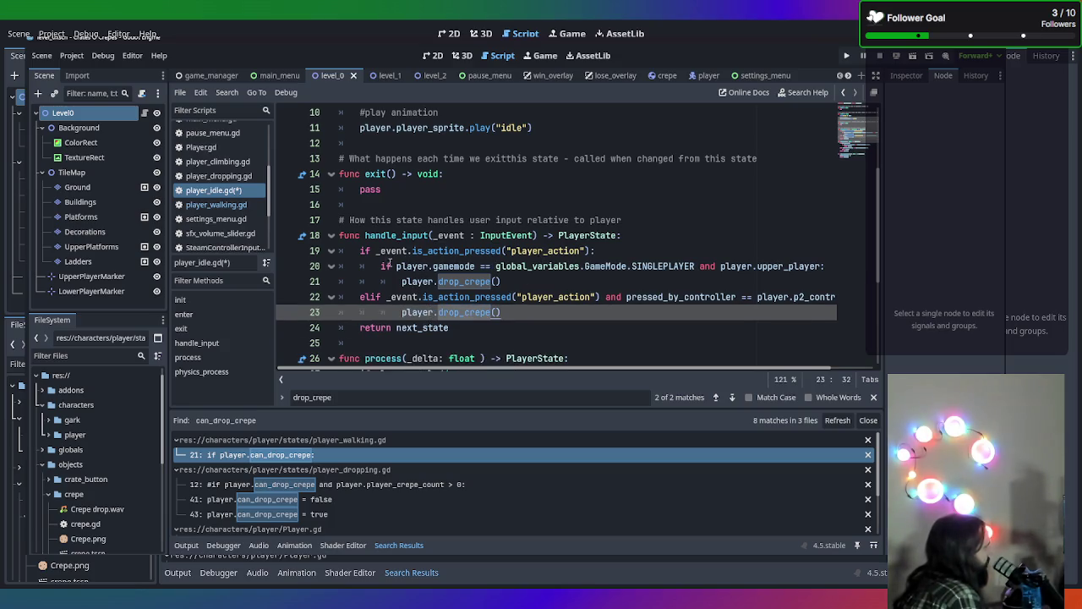
left_click_drag(396, 265, 698, 267)
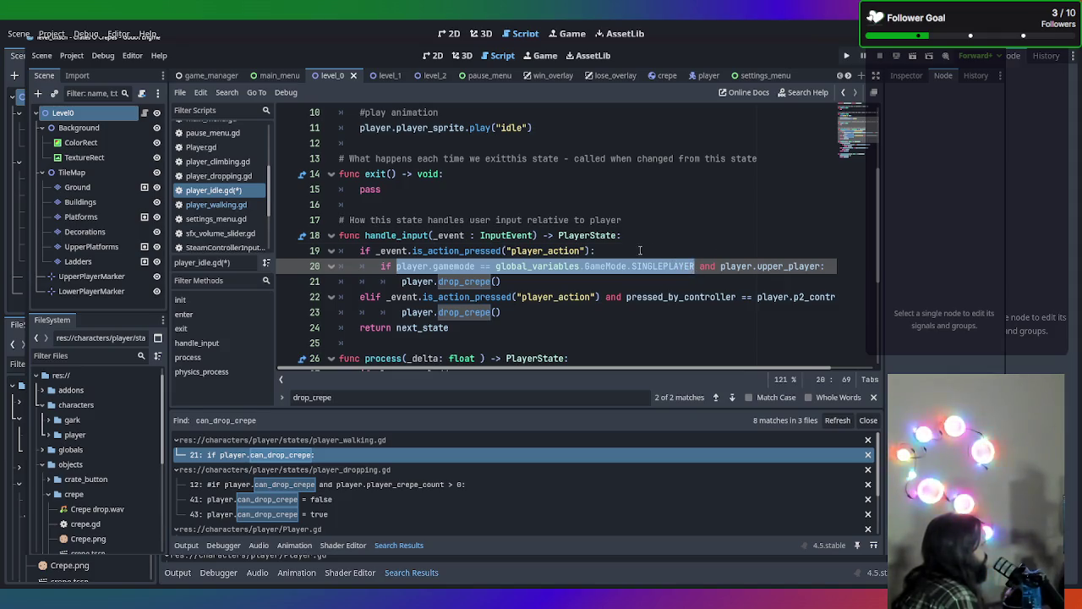
Add 'if player.gamemode == ...SINGLEPLAYER:' as a new line 20 above the inner check
left_click(640, 250)
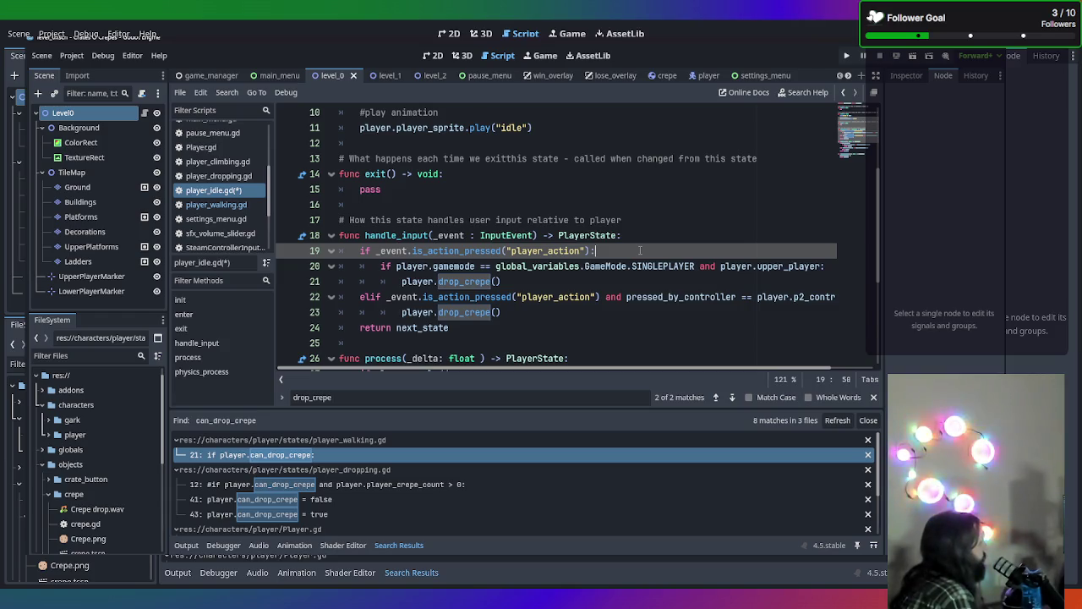
key("Return")
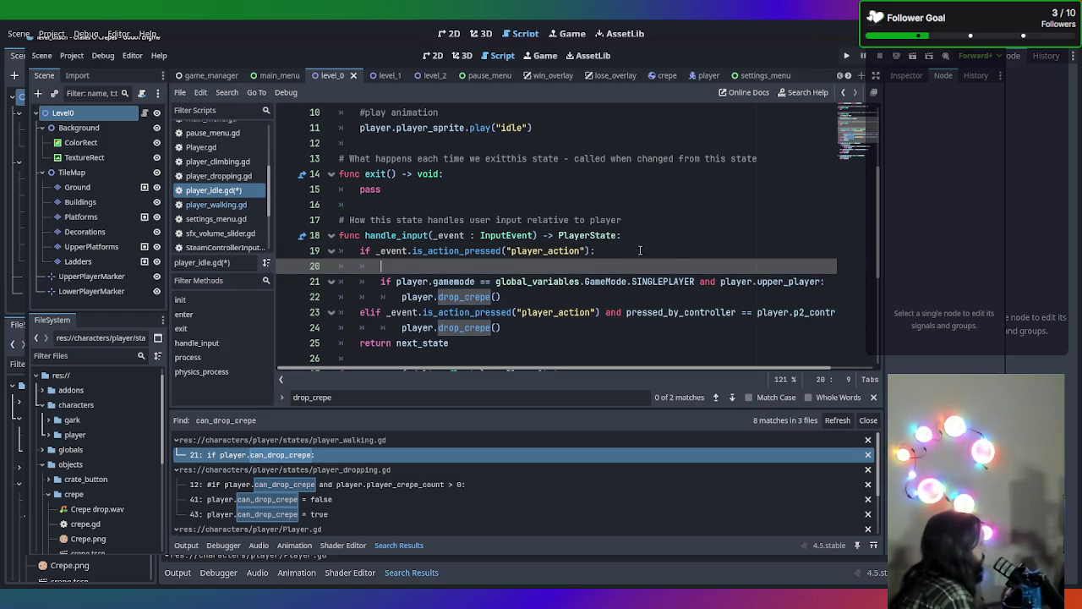
key("ctrl+v")
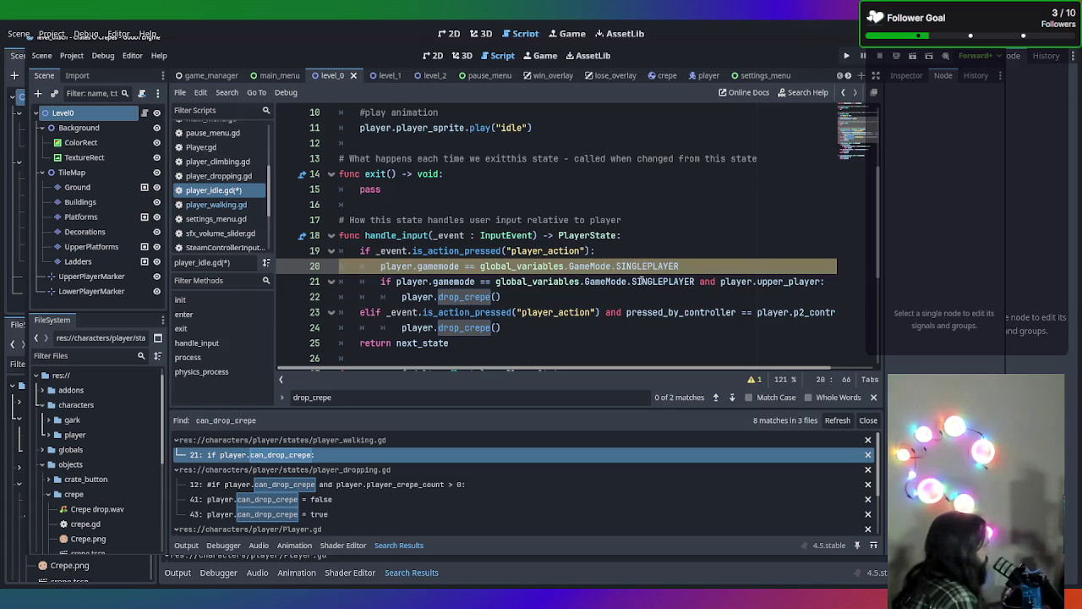
type("if:")
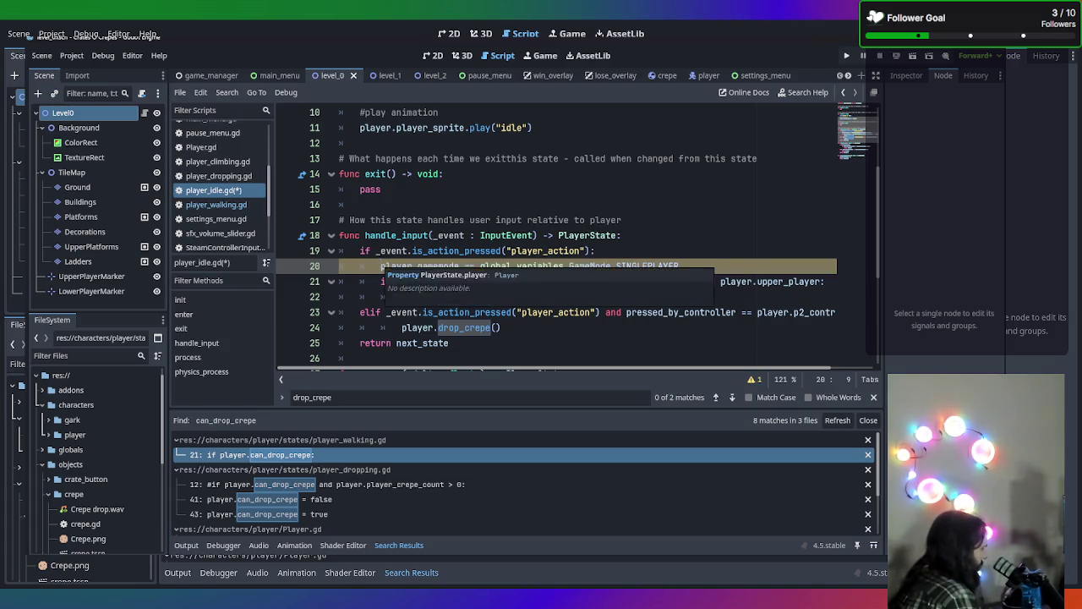
key("BackSpace")
key("BackSpace")
key("BackSpace")
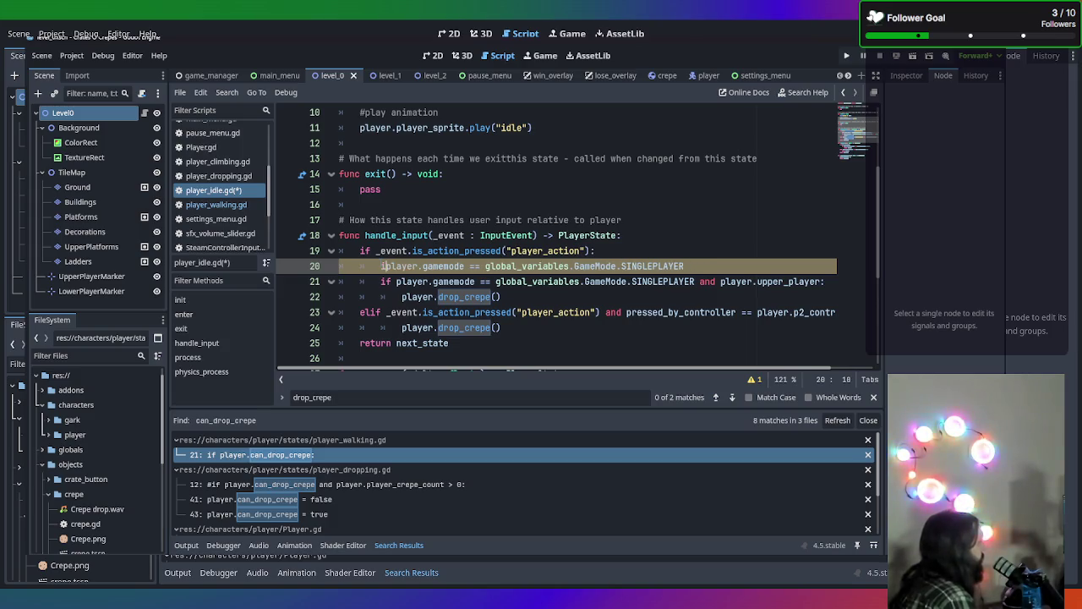
type("f")
left_click(694, 266)
type(":")
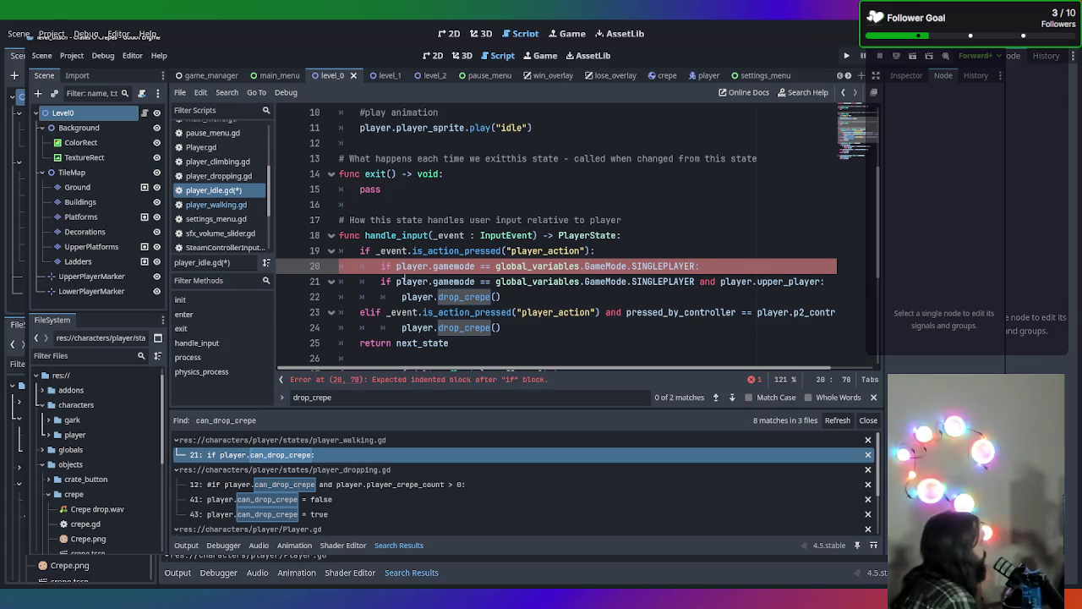
Delete the duplicated game mode check and indent the upper_player check and drop_crepe call
left_click_drag(396, 281, 720, 281)
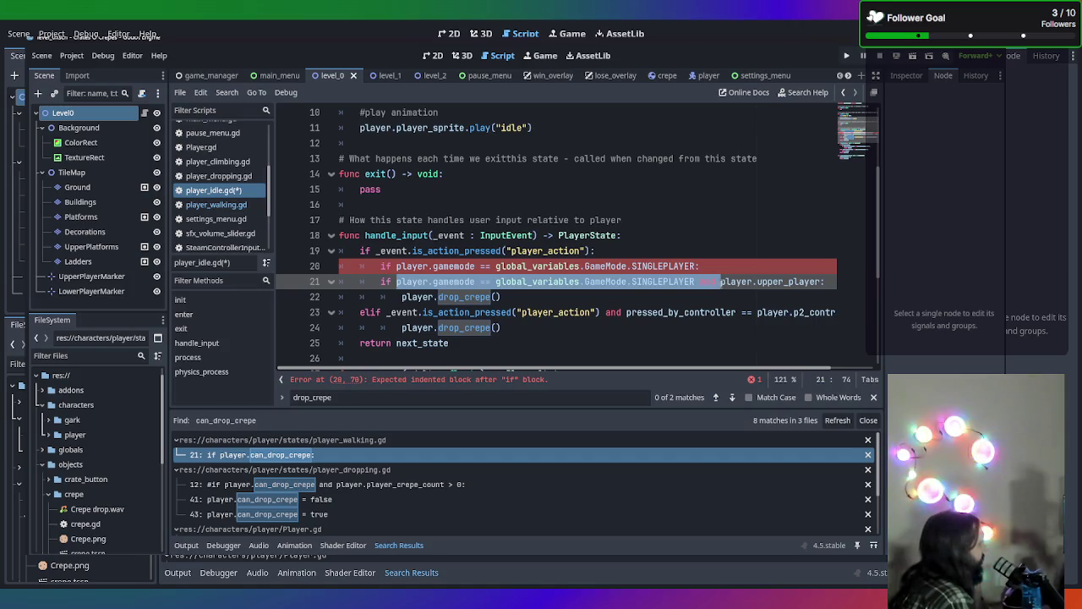
key("BackSpace")
left_click(660, 296)
left_click(381, 282)
key("Tab")
left_click(399, 297)
key("Tab")
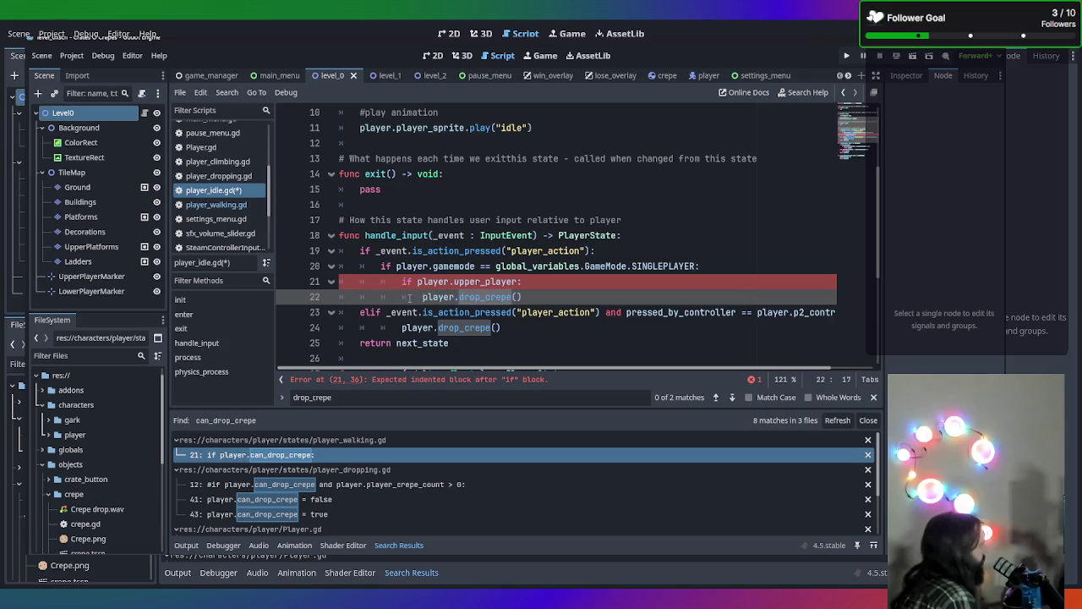
Split the elif line so the controller check sits indented on its own line
left_click(558, 282)
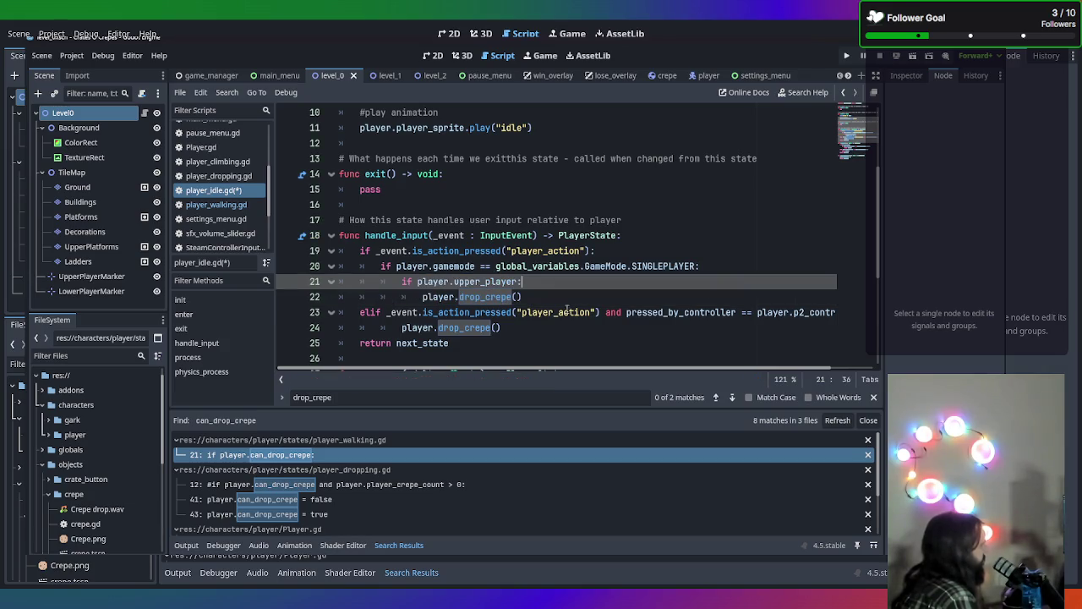
left_click(387, 312)
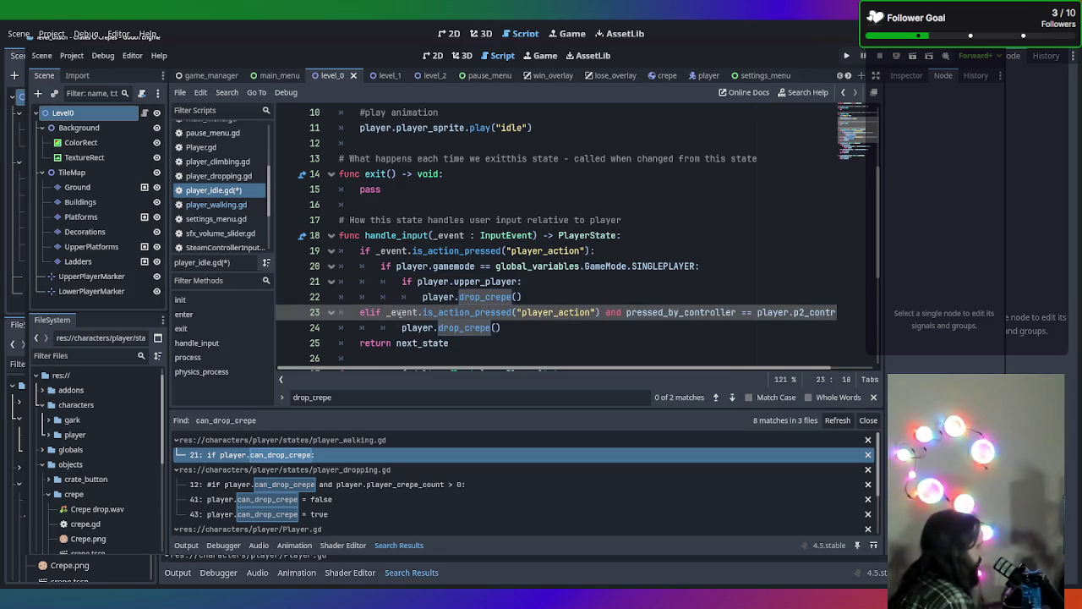
key("Return")
key("Tab")
Make the elif test player.gamemode == GameMode.MULTIPLAYER and save player_idle.gd
type("if")
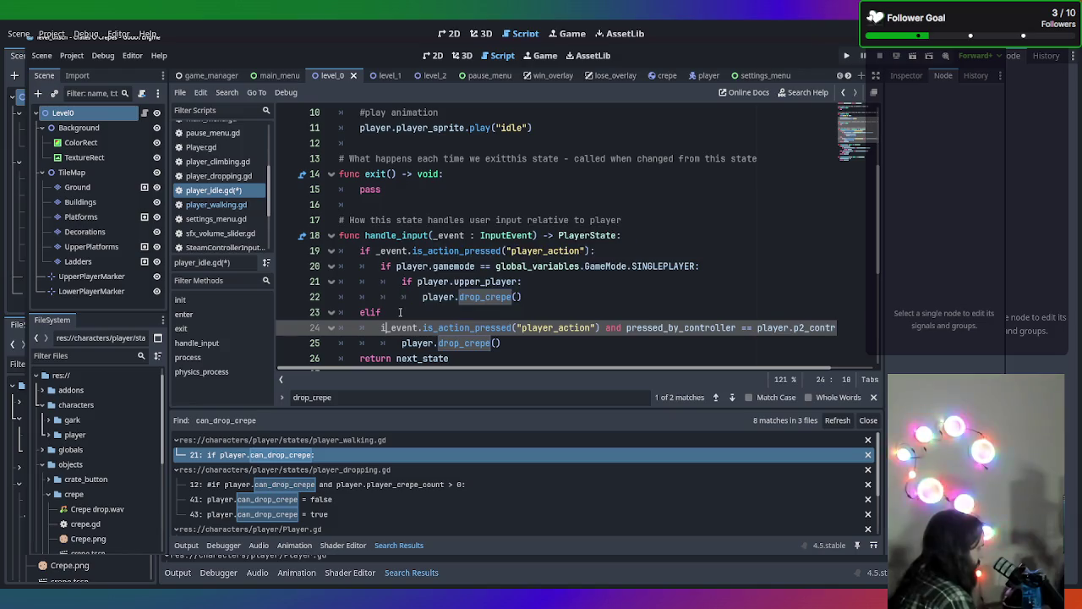
left_click(401, 311)
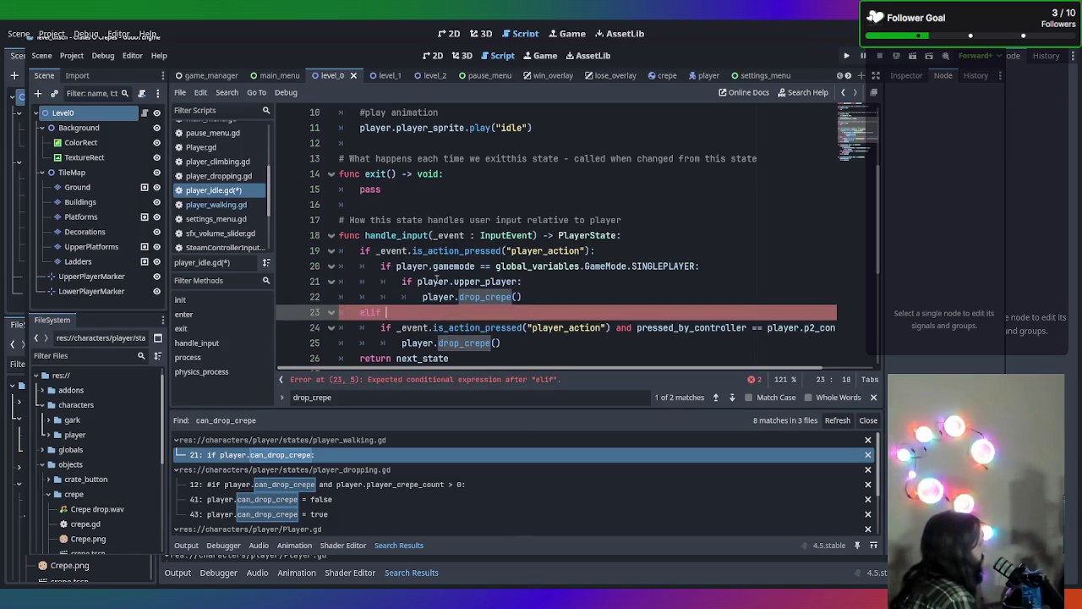
key("ctrl+v")
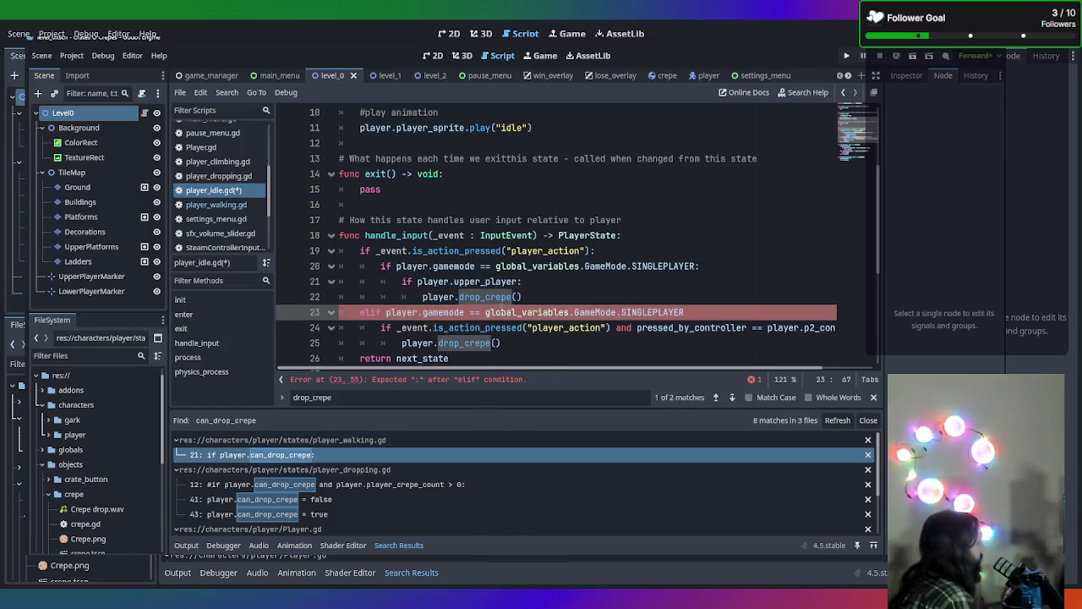
left_click_drag(684, 312, 622, 312)
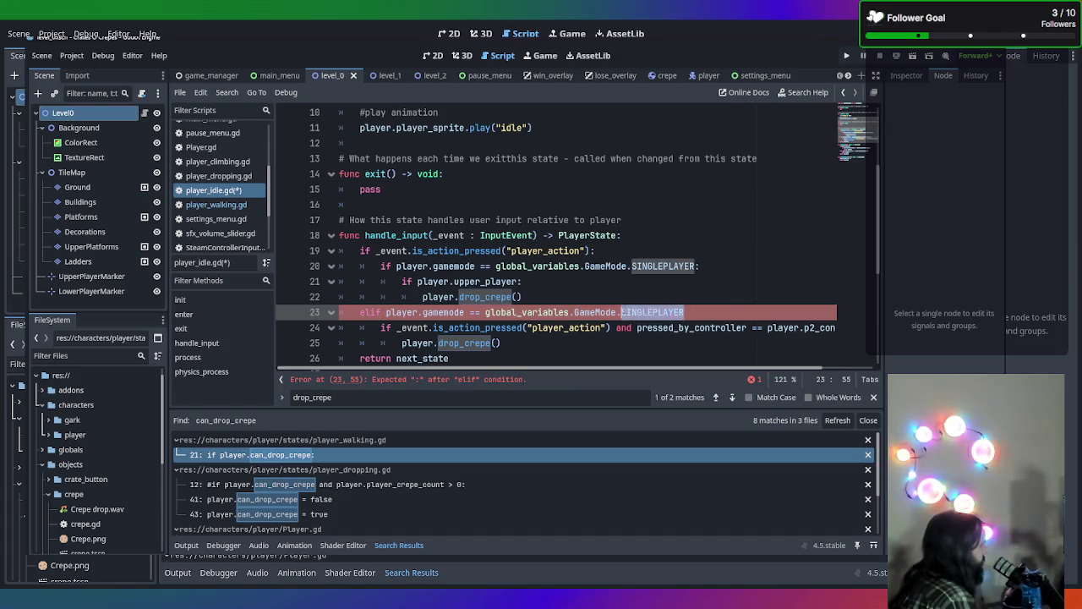
type("MU")
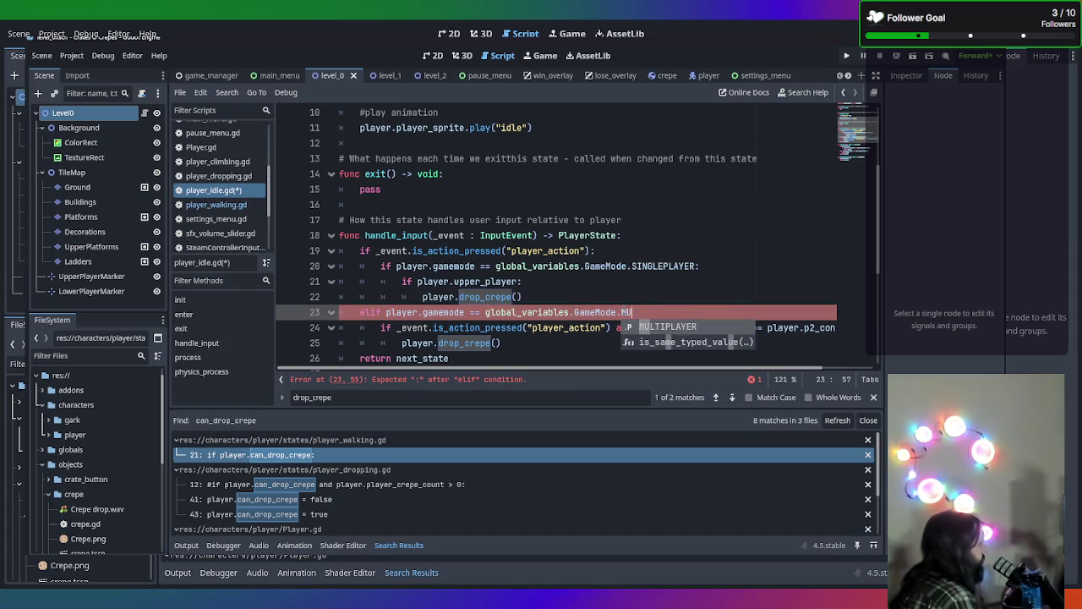
type("LTIPLAYER:")
key("ctrl+s")
key("Down")
key("Down")
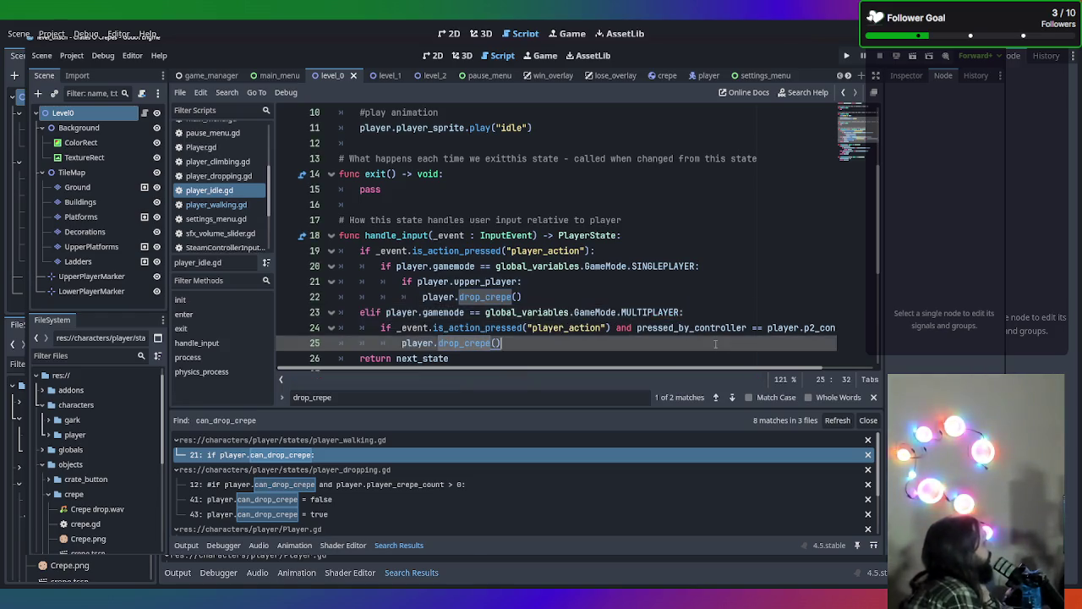
scroll(586, 325, "down", 1)
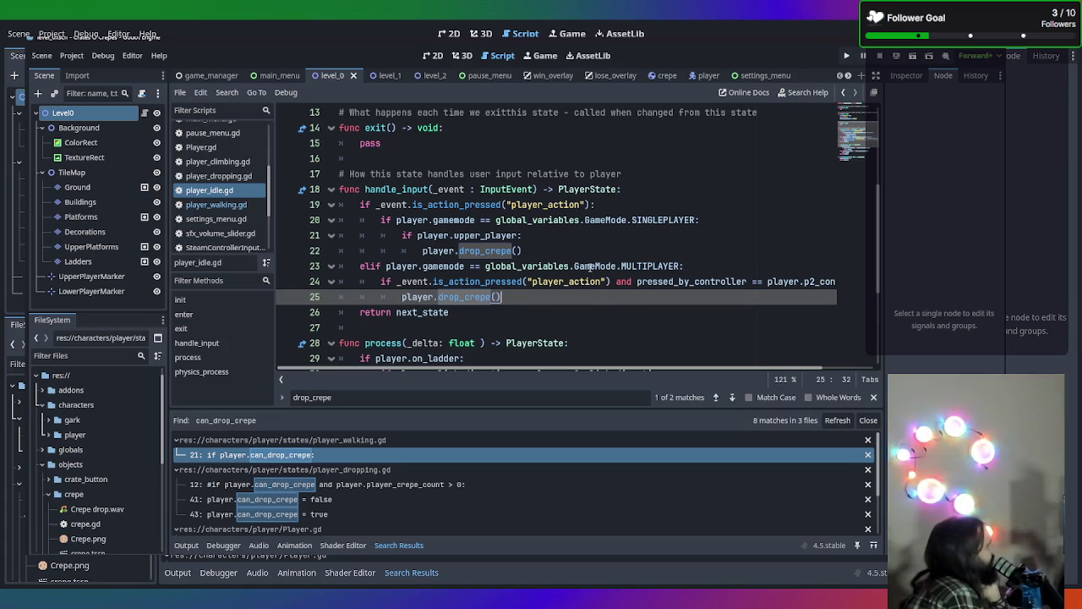
mouse_move(523, 250)
left_mouse_down()
mouse_move(334, 233)
mouse_move(326, 220)
mouse_move(304, 234)
left_mouse_up()
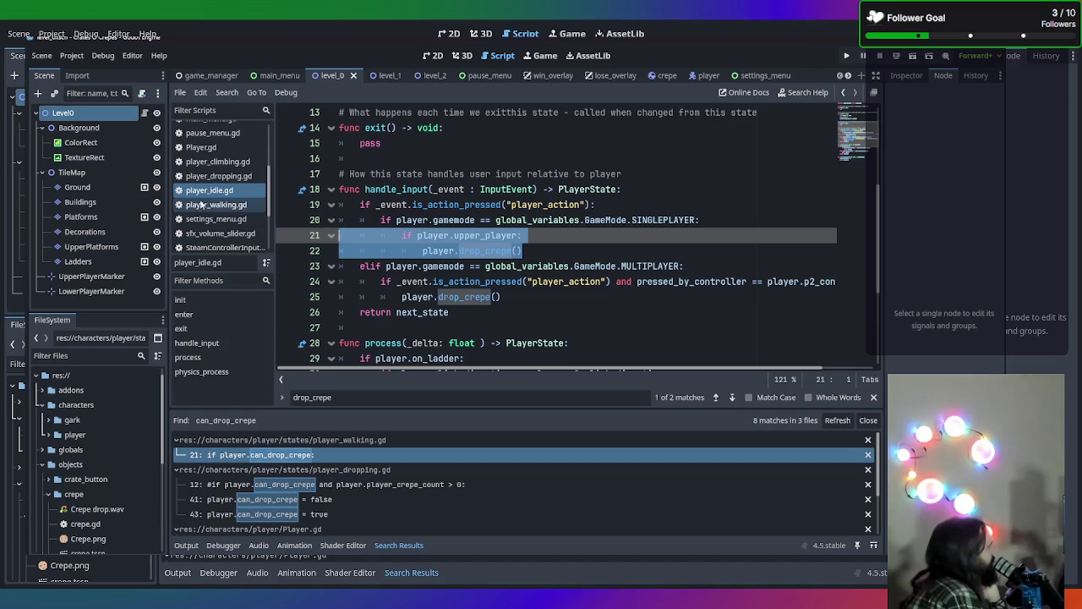
Extend the upper_player check with 'and player.current_player' in player_idle.gd
left_click(232, 207)
left_click(567, 286)
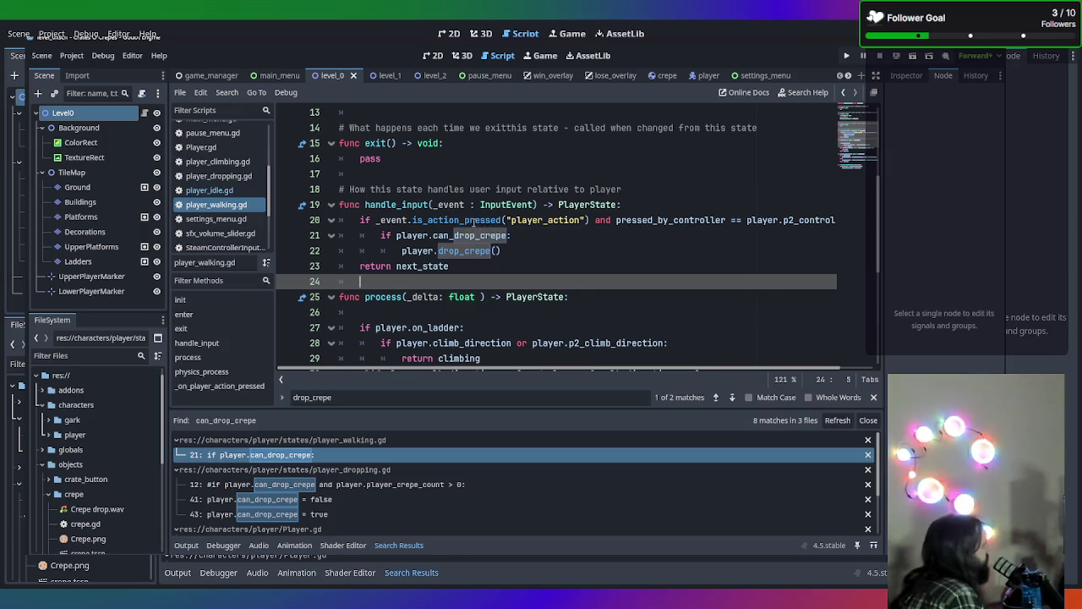
left_click(209, 191)
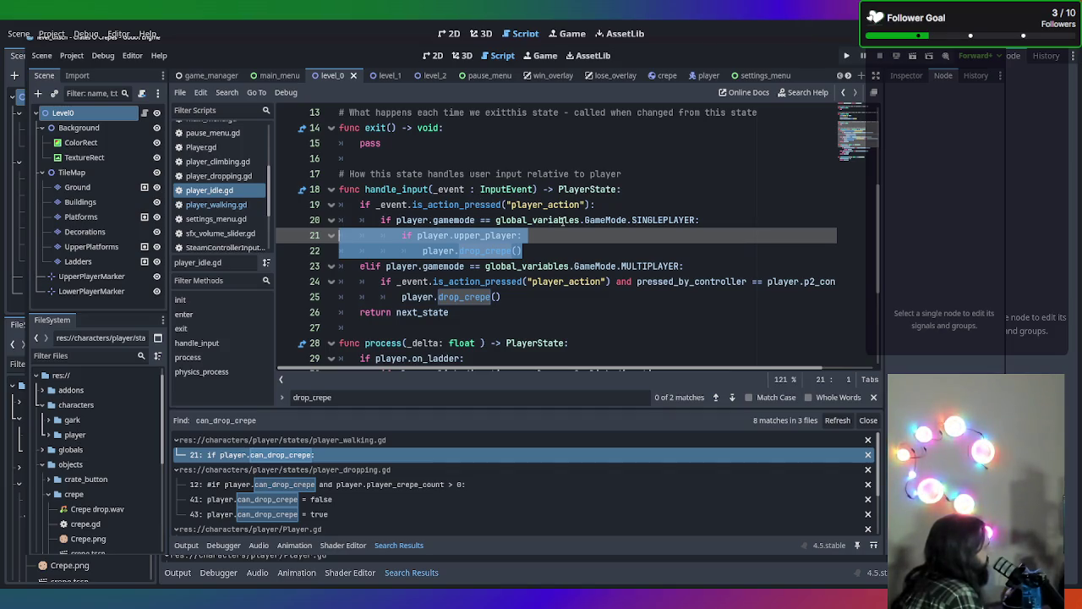
left_click(643, 220)
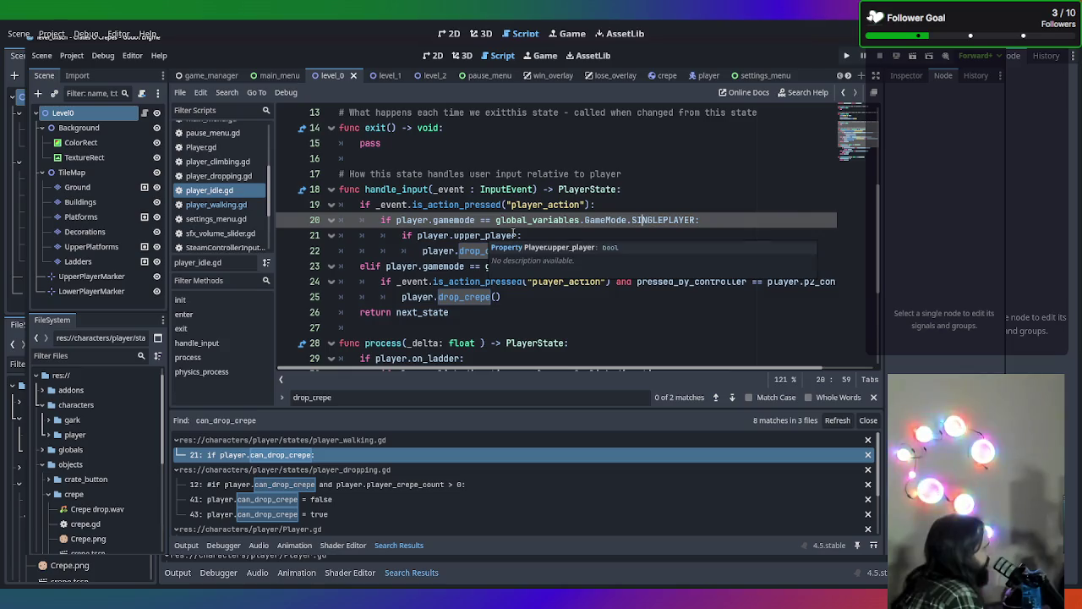
left_click(519, 234)
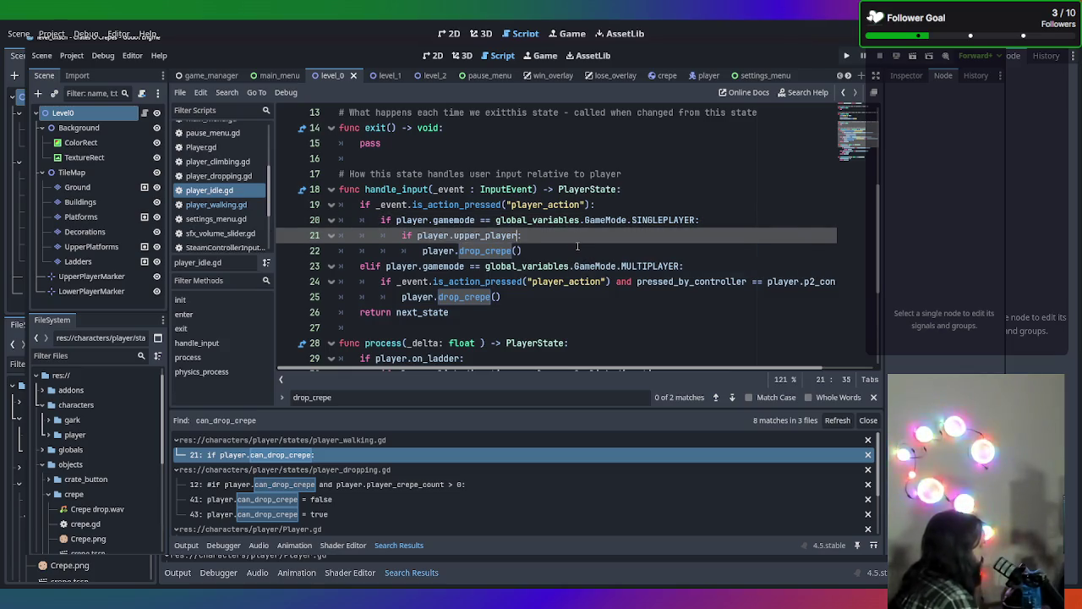
type("and play")
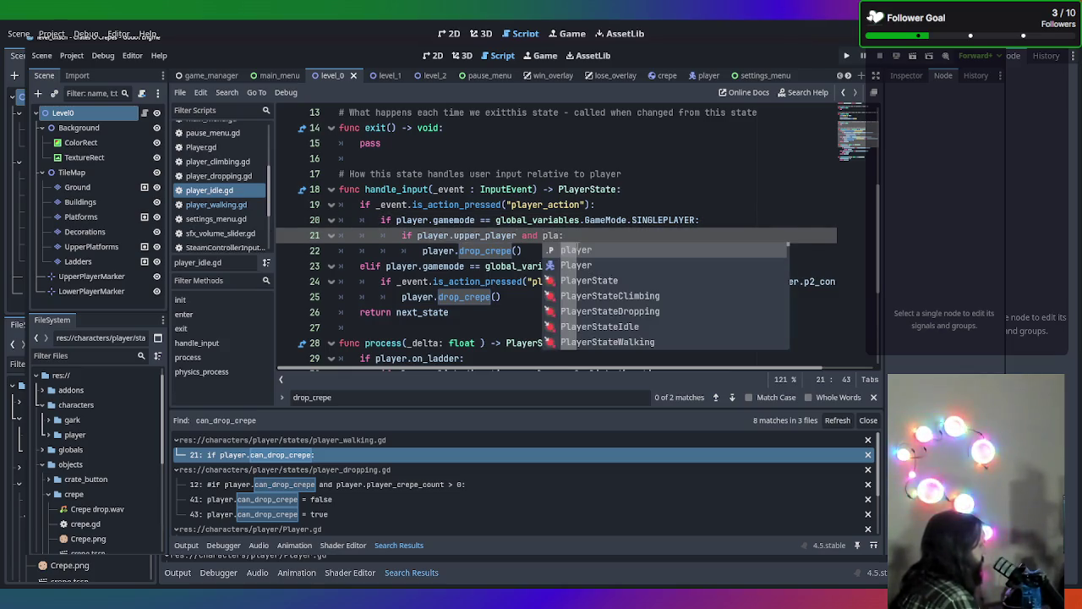
type("er")
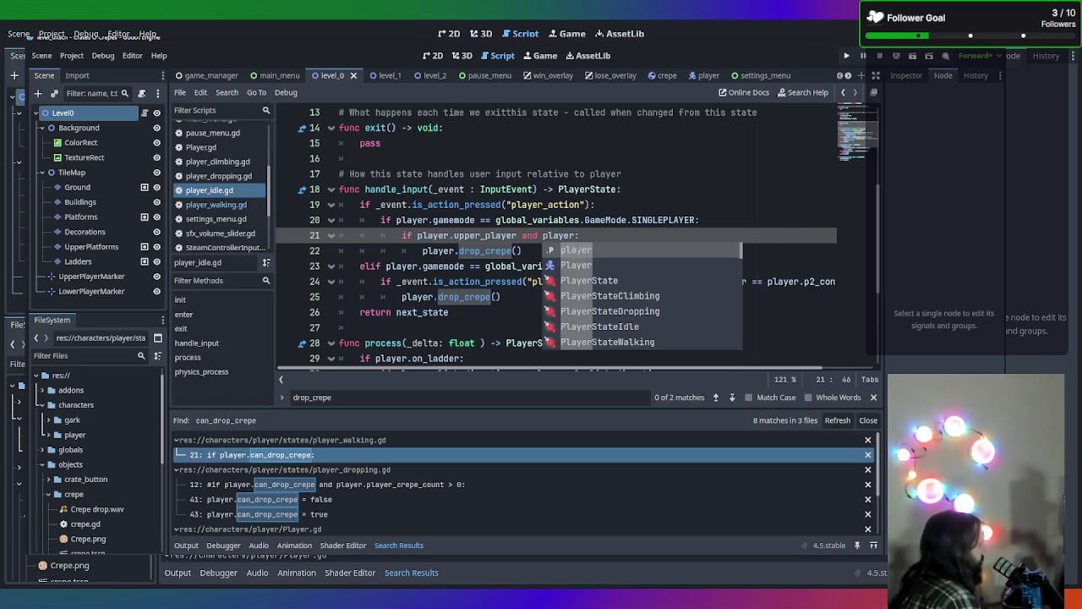
key("Escape")
type(".cur")
key("Return")
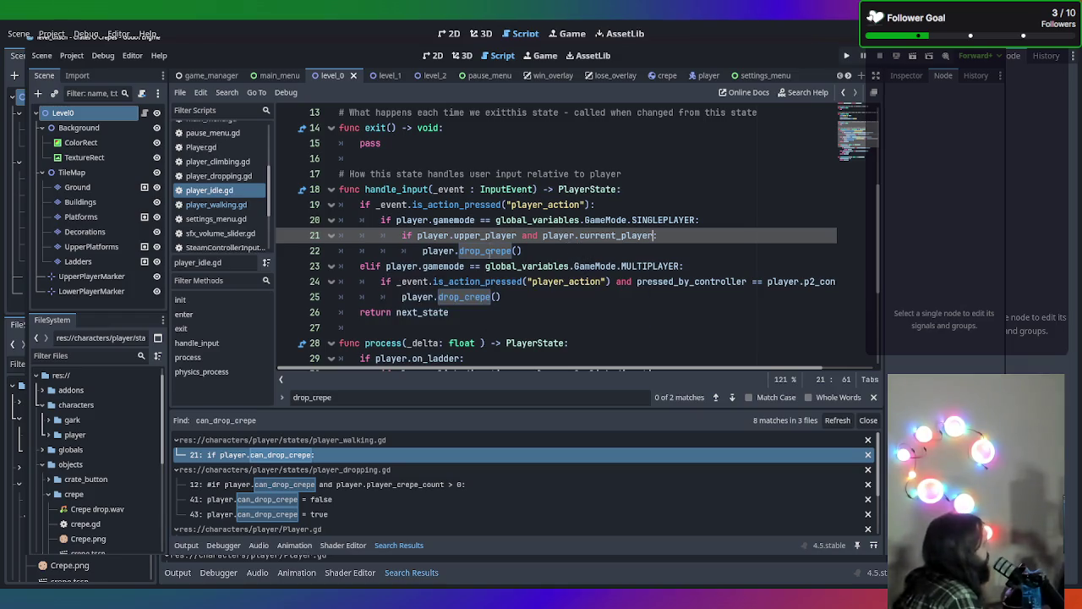
Append 'and player.can_drop_crepe' to the SINGLEPLAYER condition
left_click(486, 265)
scroll(411, 265, "down", 1)
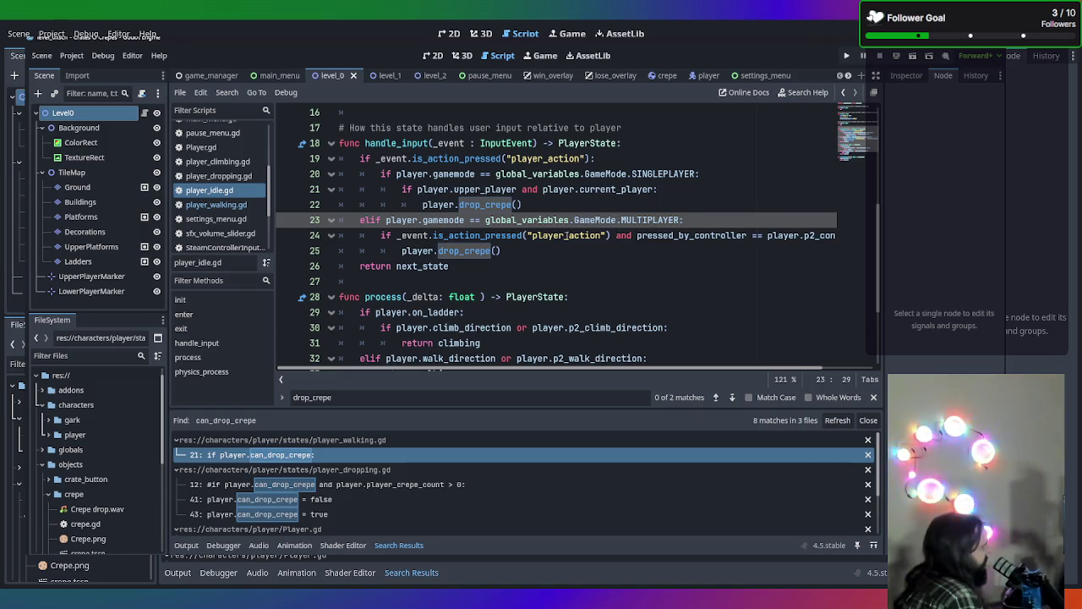
left_click(636, 235)
left_click_drag(668, 232, 882, 238)
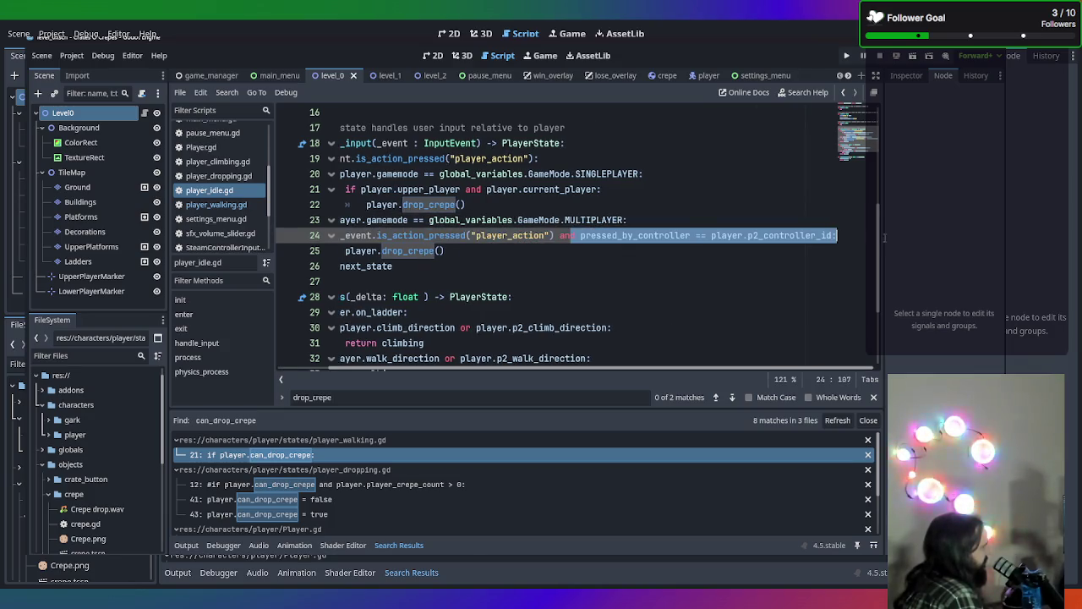
key("shift+Home")
key("shift+Home")
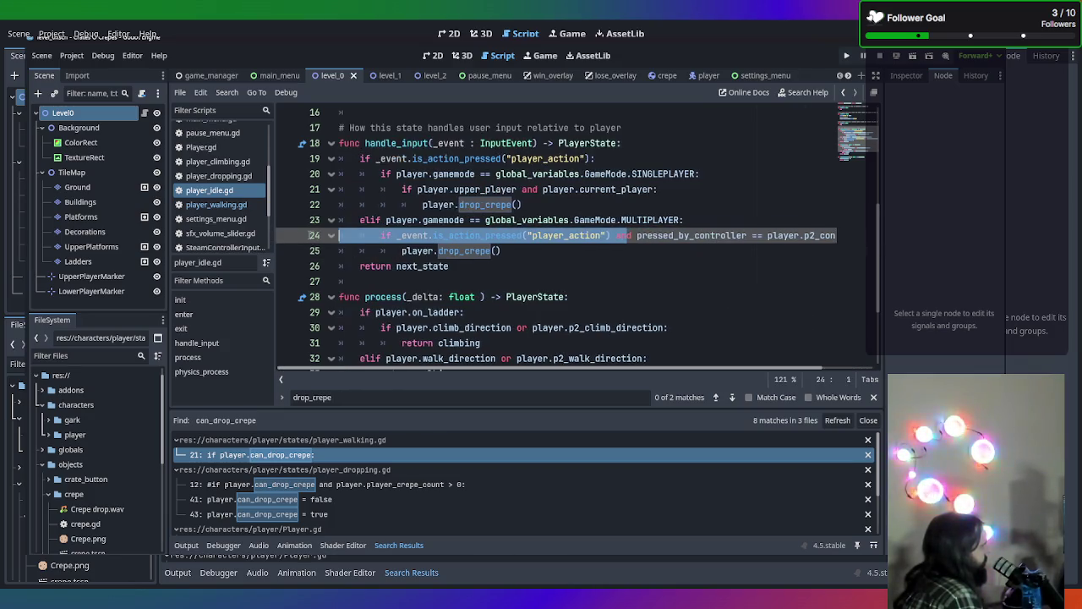
left_click(562, 252)
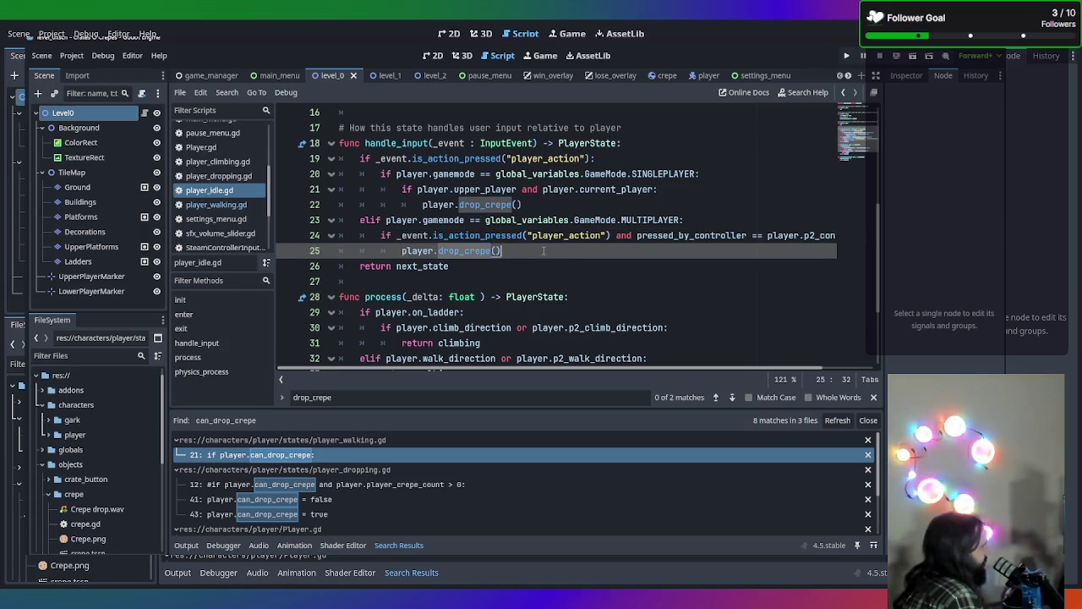
left_click(722, 203)
left_click(709, 174)
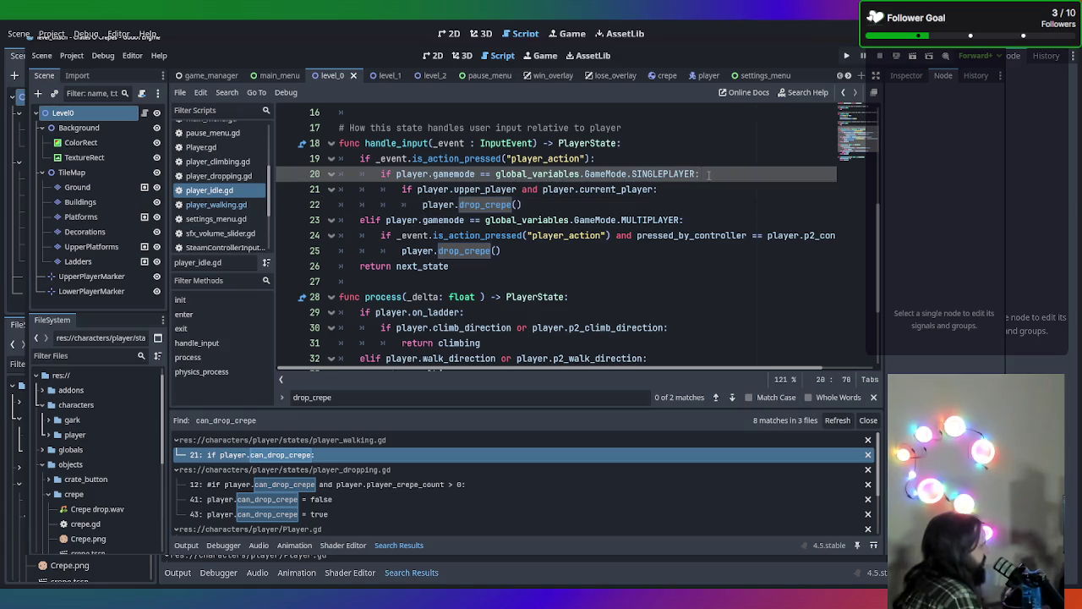
type("and pla")
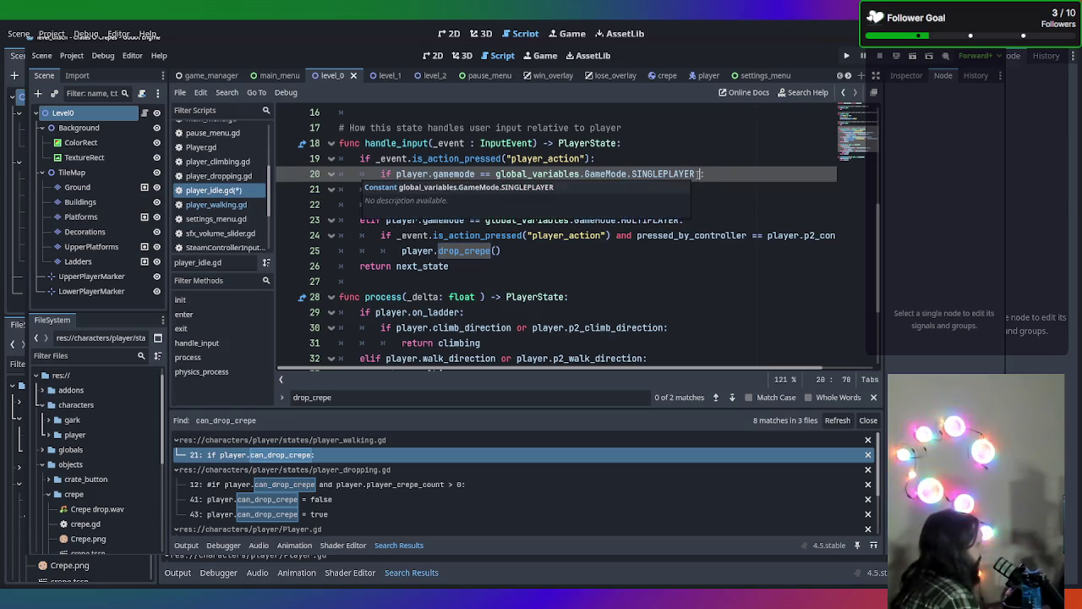
type("yer.can_drop_crepe")
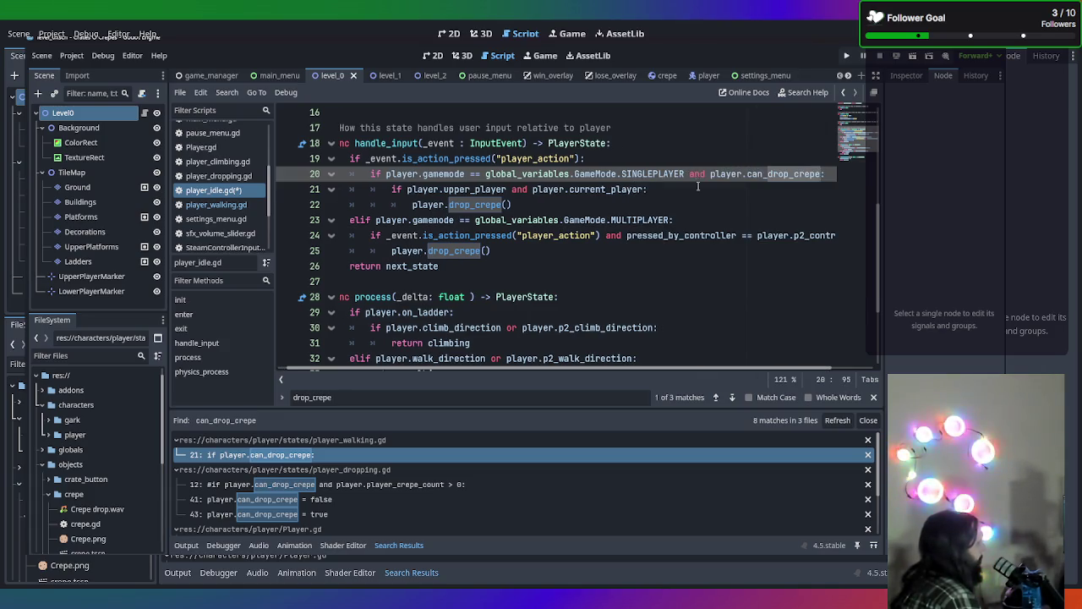
Append 'and player.can_drop_crepe' to the MULTIPLAYER condition and save the script
left_click(666, 219)
left_click(671, 220)
type("and pl")
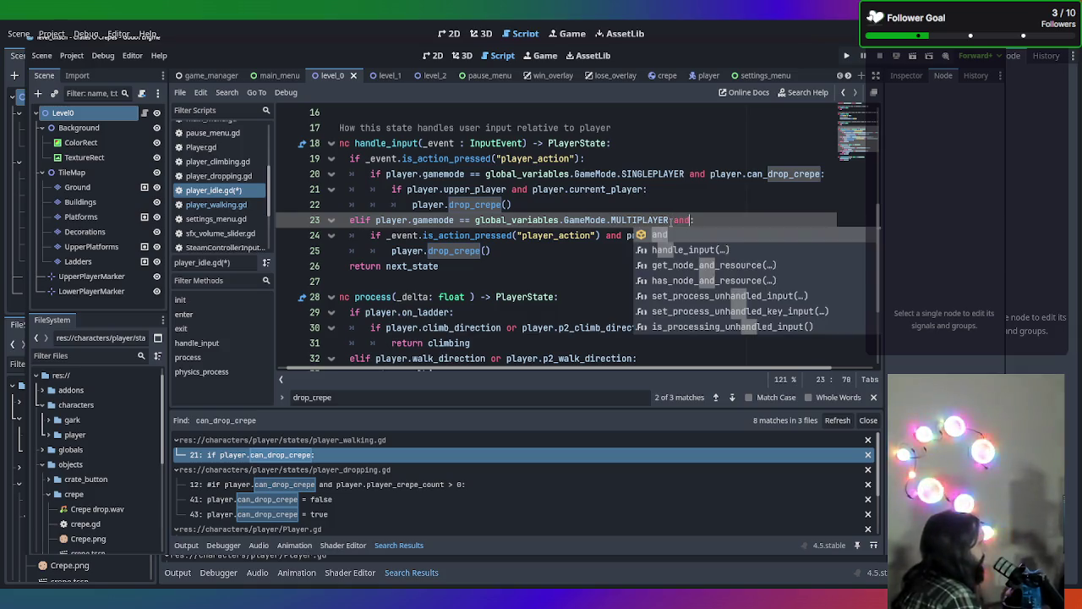
type("ayer.ca")
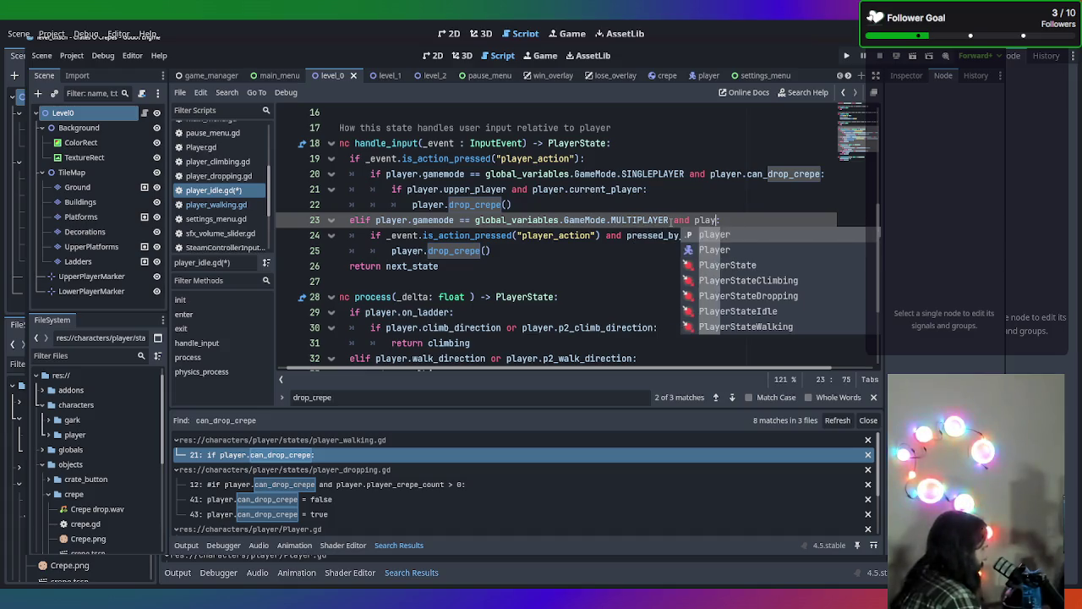
key("Return")
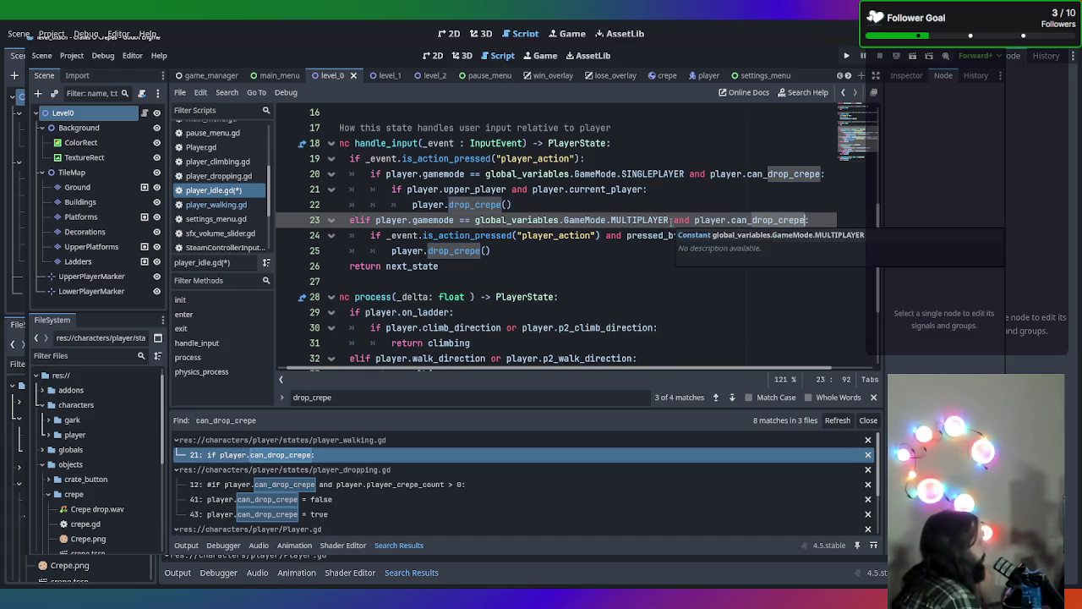
key("ctrl+s")
scroll(694, 239, "down", 2)
scroll(591, 279, "up", 3)
left_click_drag(545, 307, 362, 267)
left_click(513, 282)
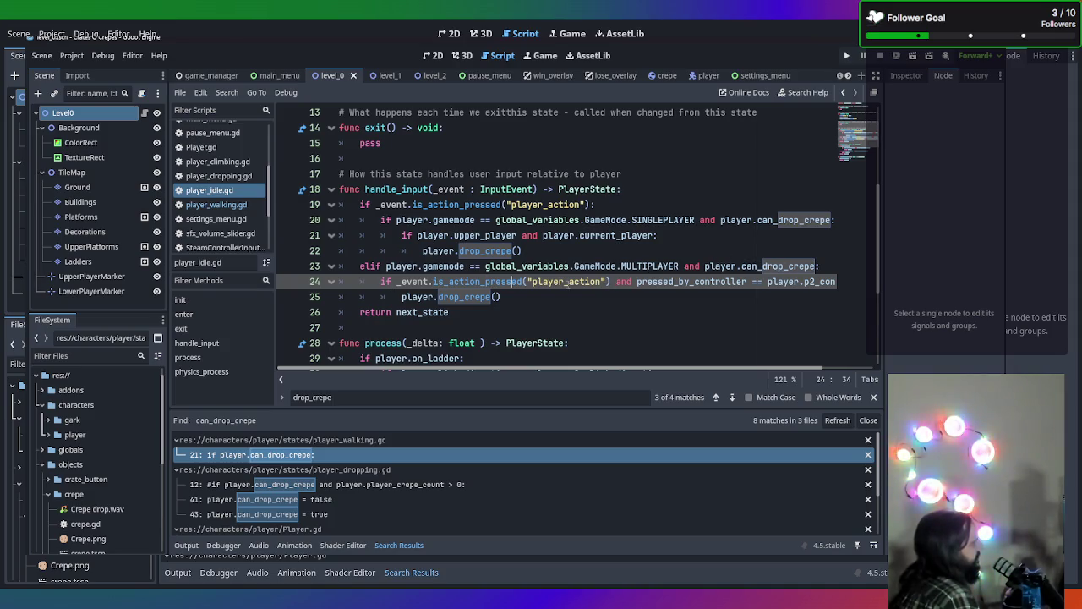
double_click(810, 282)
left_click(590, 302)
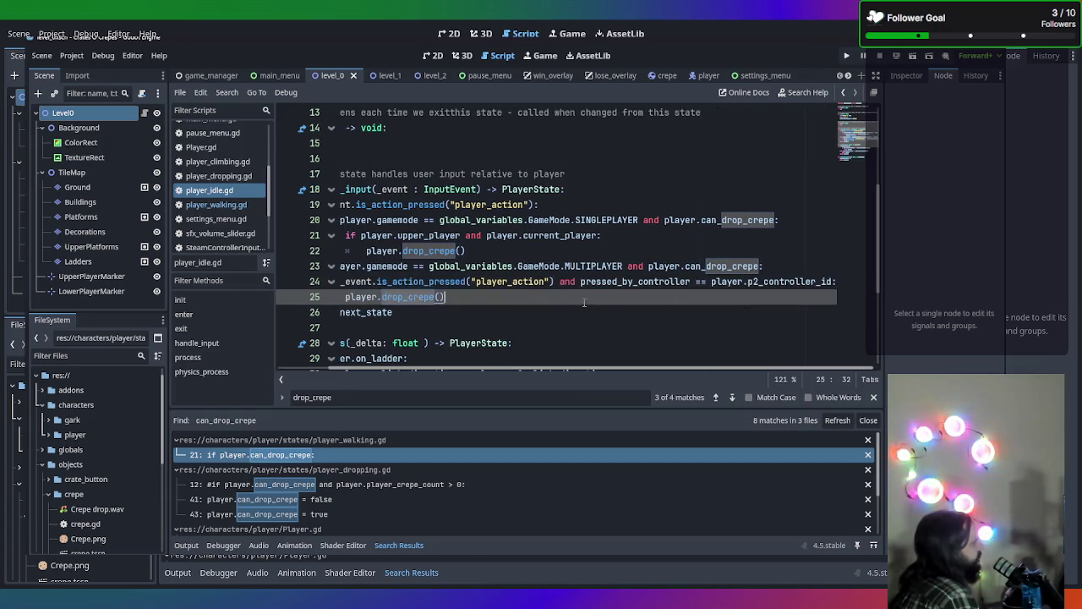
scroll(526, 301, "left", 3)
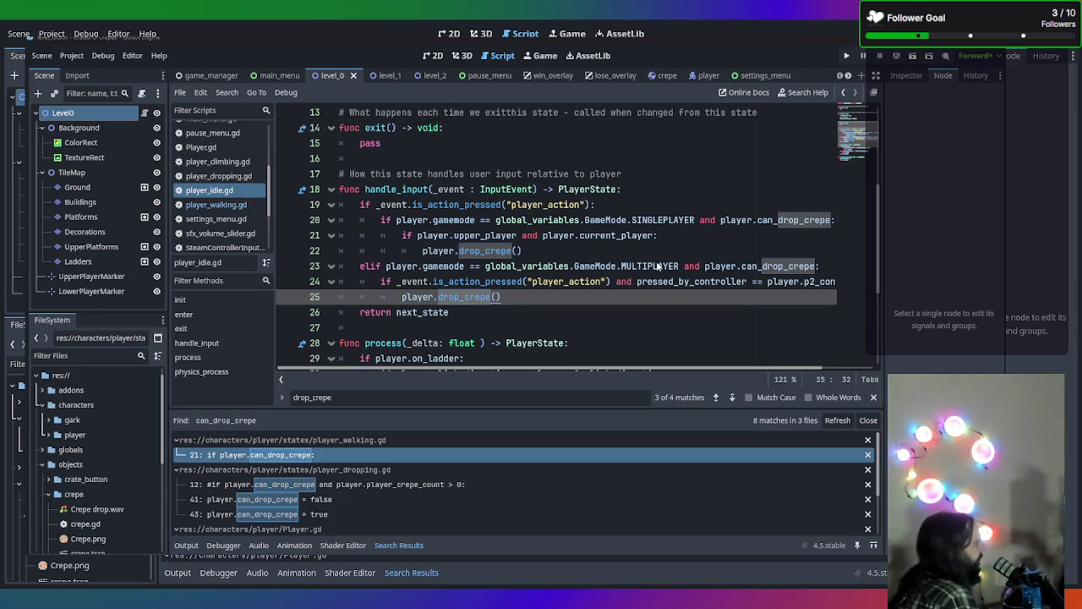
Copy the whole handle_input body from player_idle.gd
left_click_drag(502, 294, 304, 251)
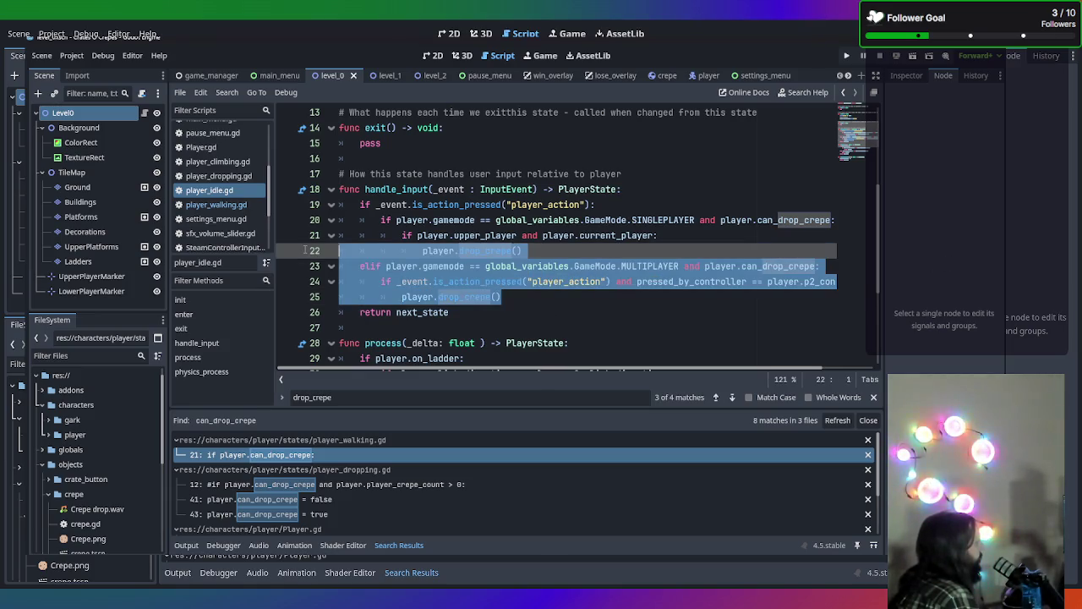
left_click(588, 317)
left_click_drag(501, 296, 403, 296)
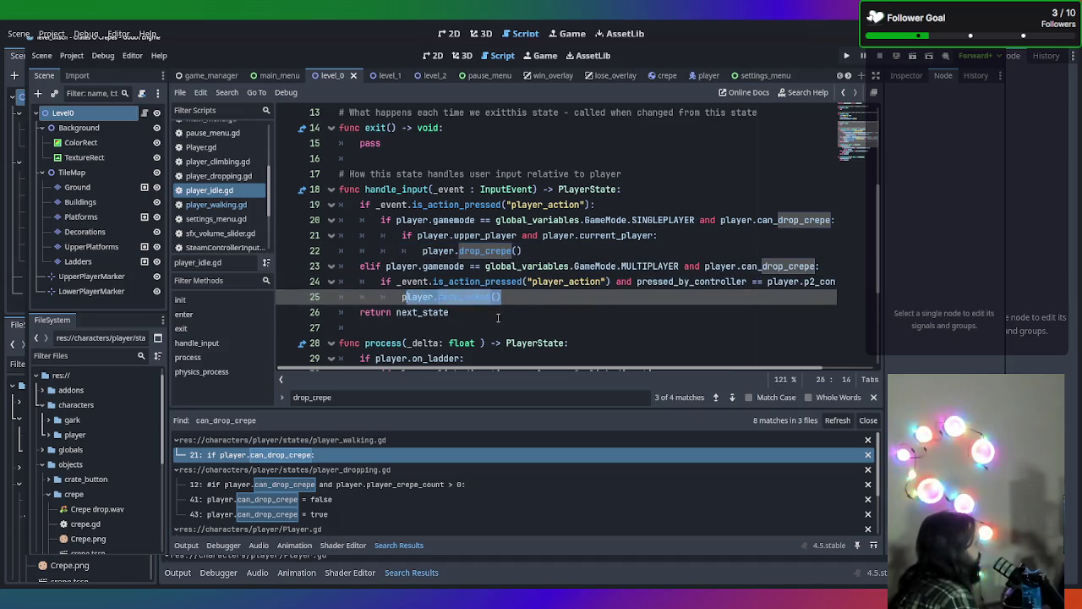
left_click_drag(498, 317, 305, 204)
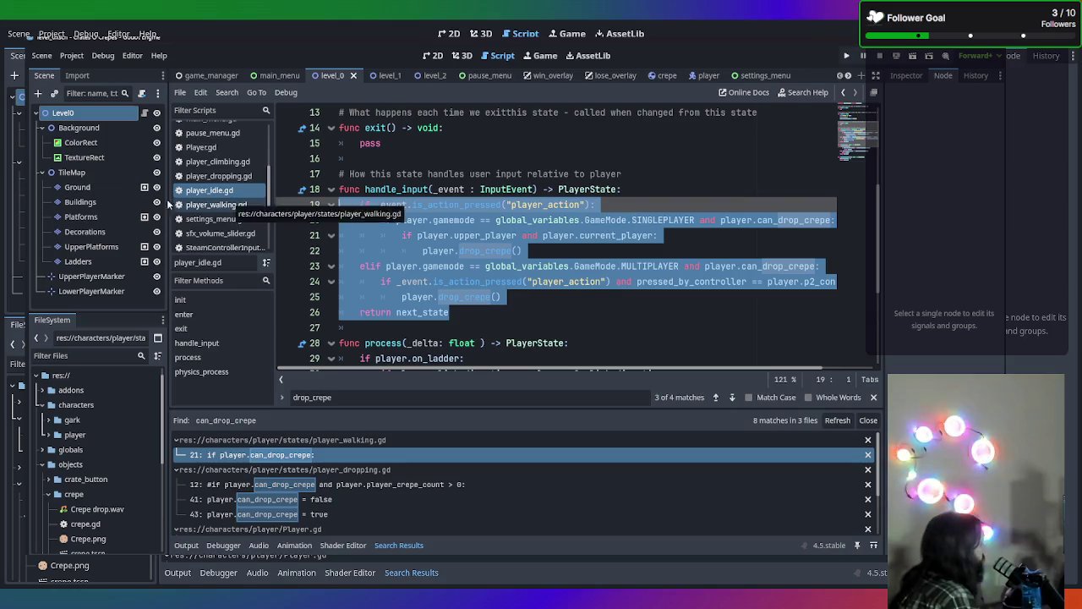
Replace the old handle_input body in player_walking.gd with the copied idle code
left_click(211, 206)
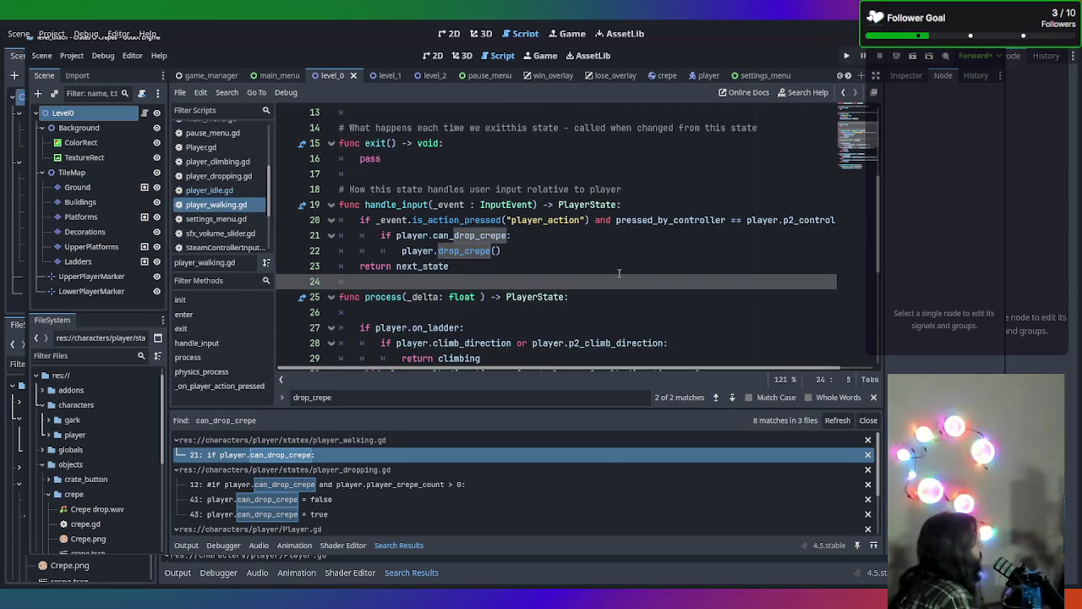
key("shift+Up")
key("shift+Up")
key("shift+Up")
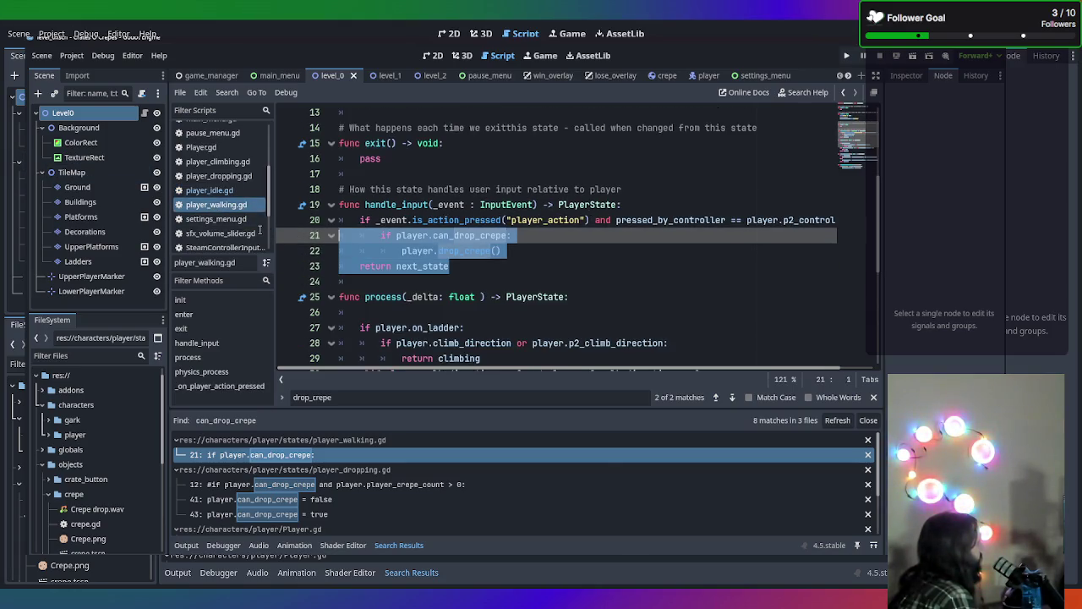
key("shift+Up")
key("ctrl+v")
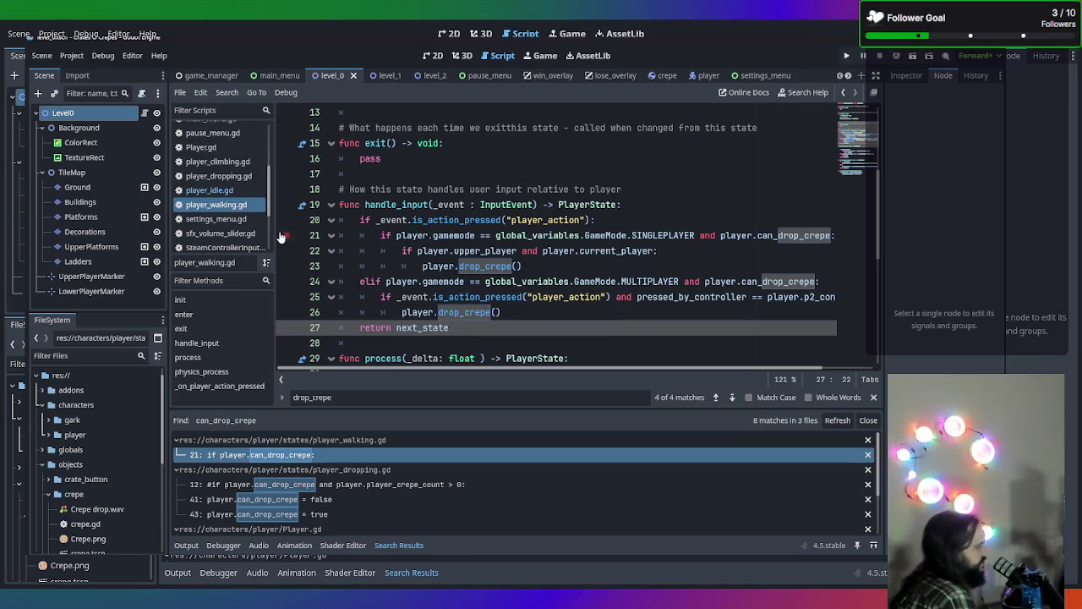
scroll(578, 267, "up", 4)
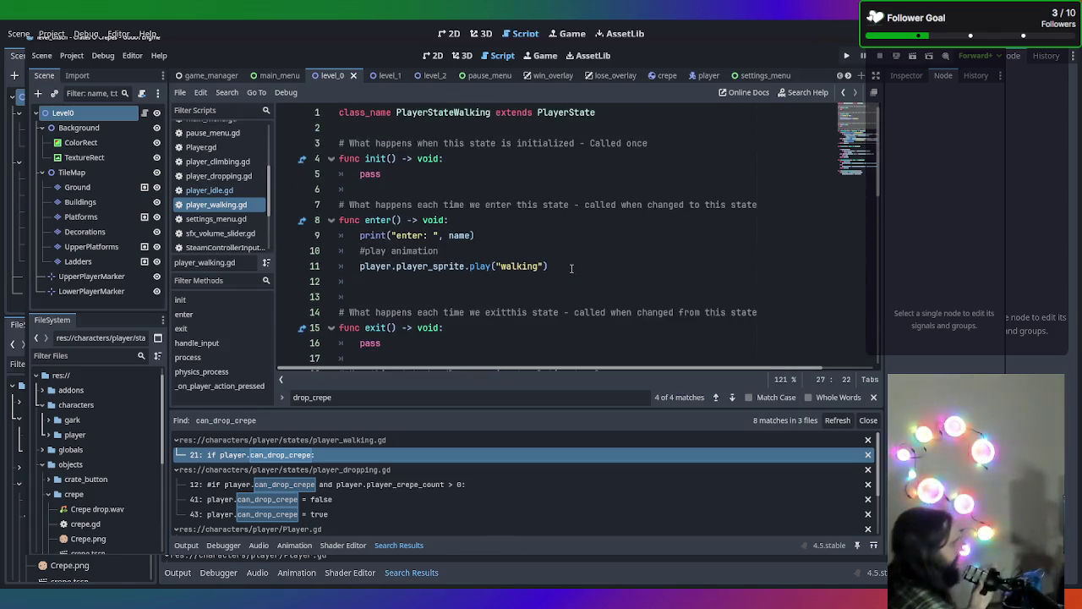
Run the game, start Multiplayer, and trigger player_action to bring in the second player
key("F5")
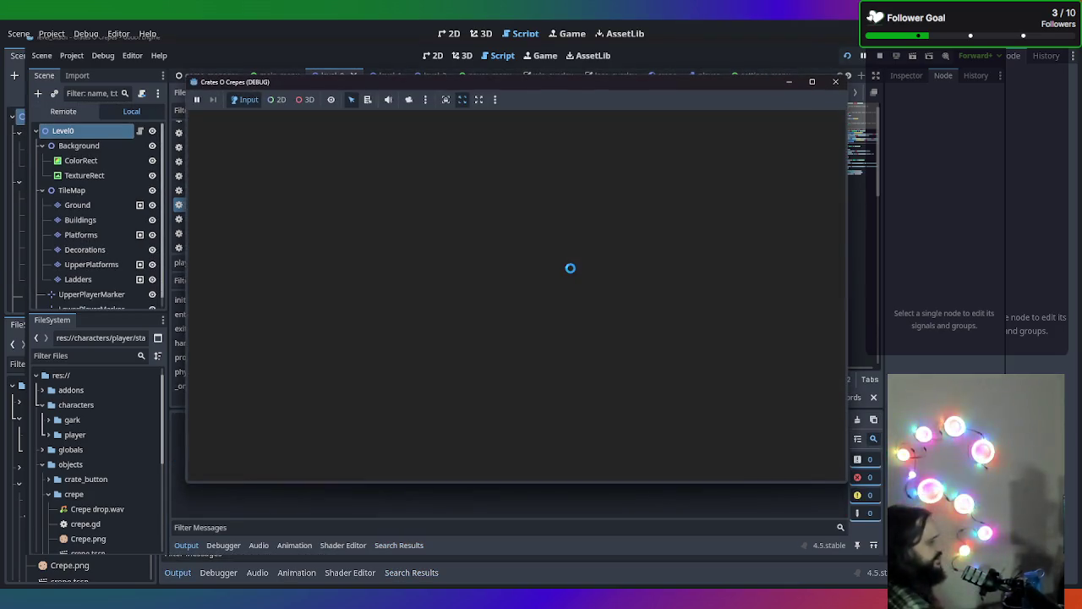
left_click(547, 330)
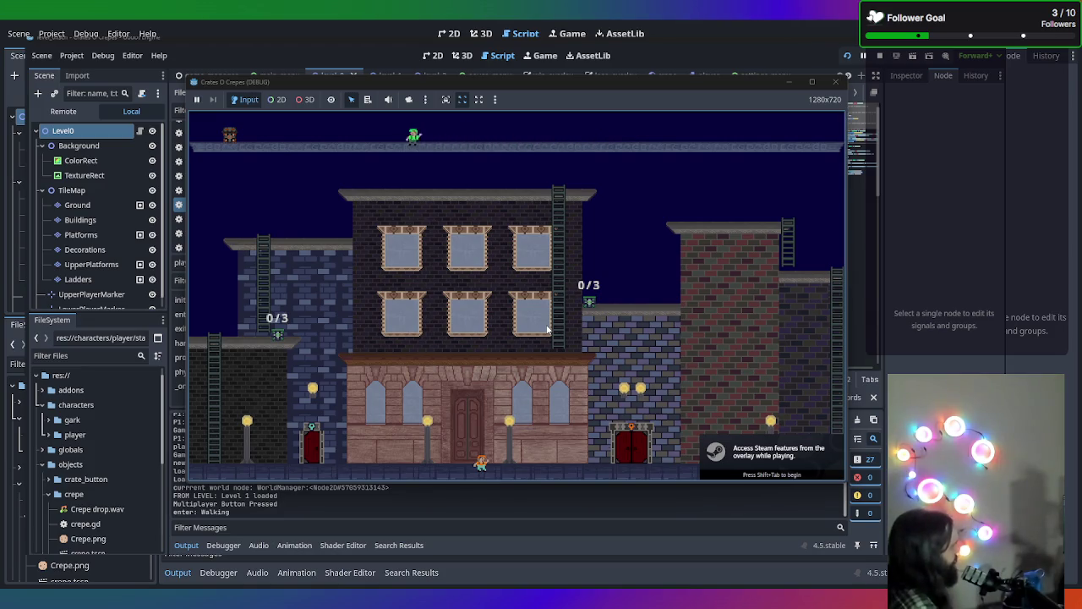
key("space")
key("space")
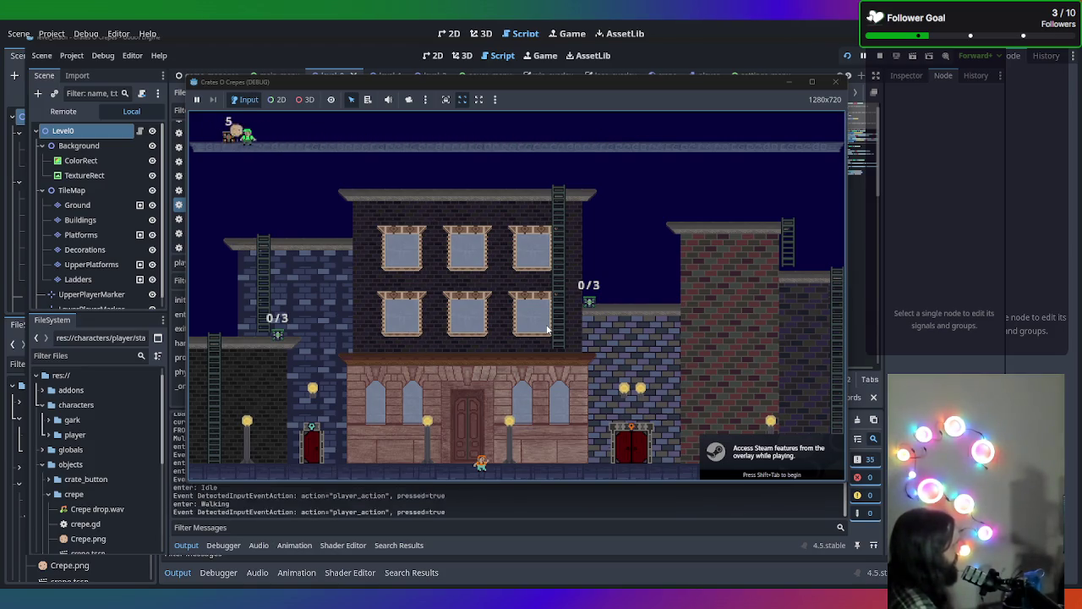
key("space")
key("space")
key("space")
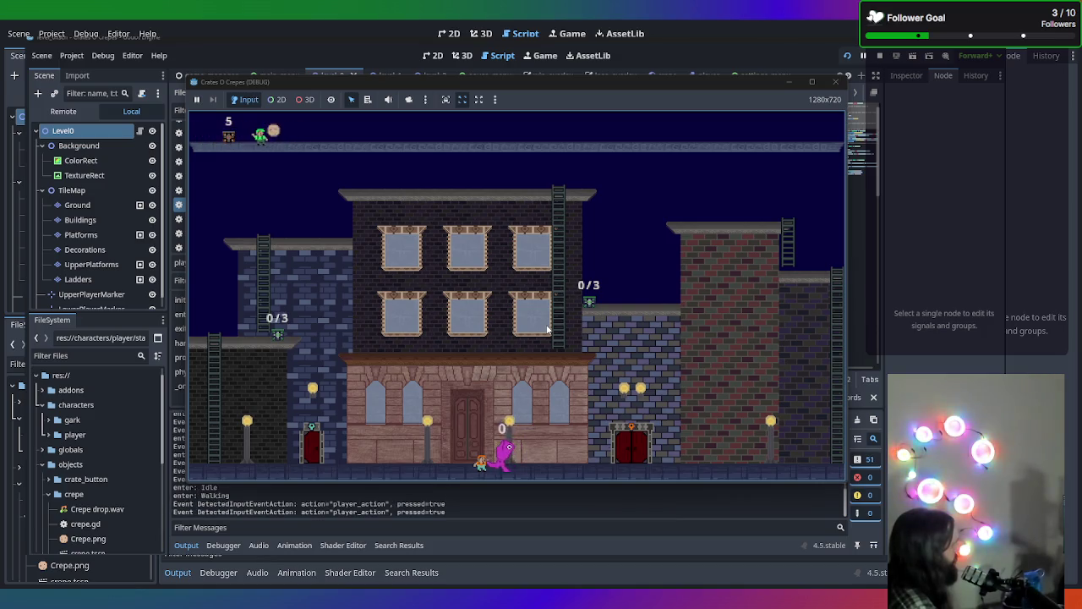
Walk the purple player left and back right, dropping a crepe, then stop the game
key("Left")
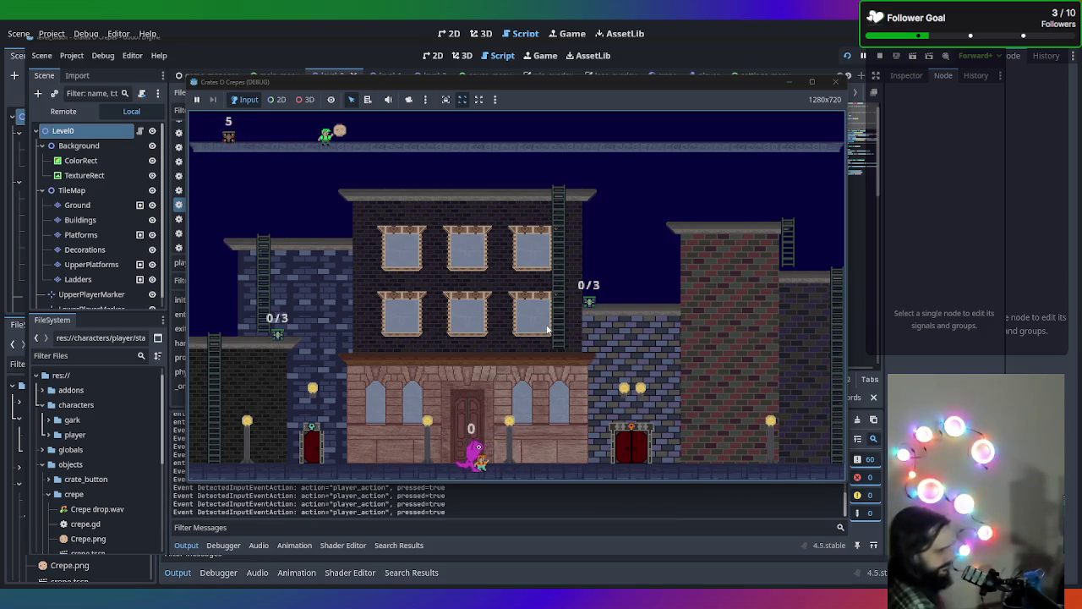
key("space")
key("Left")
key("space")
key("Left")
key("space")
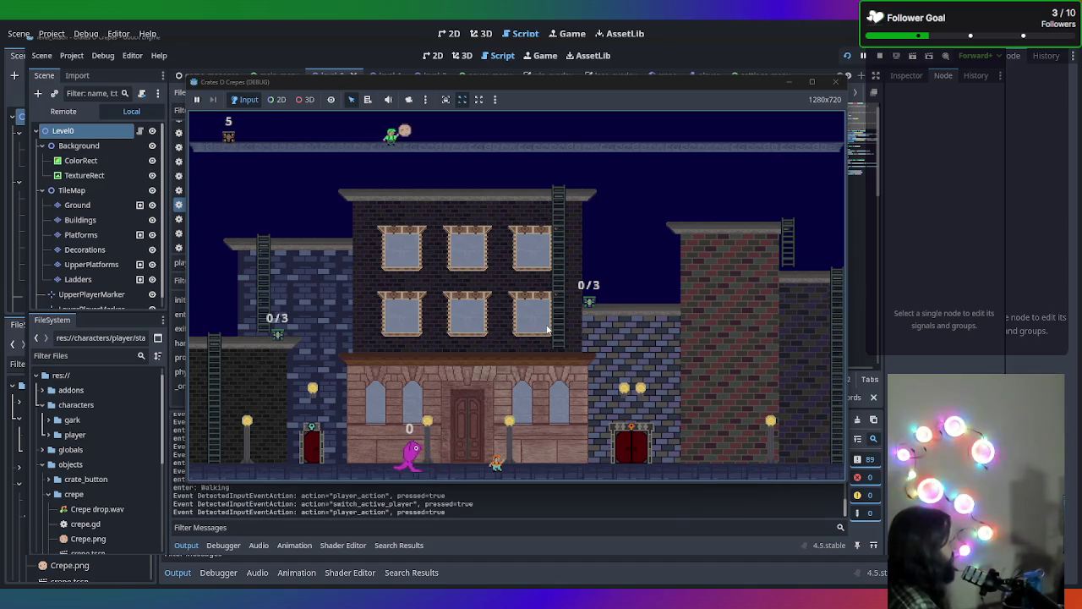
key("space")
key("Right")
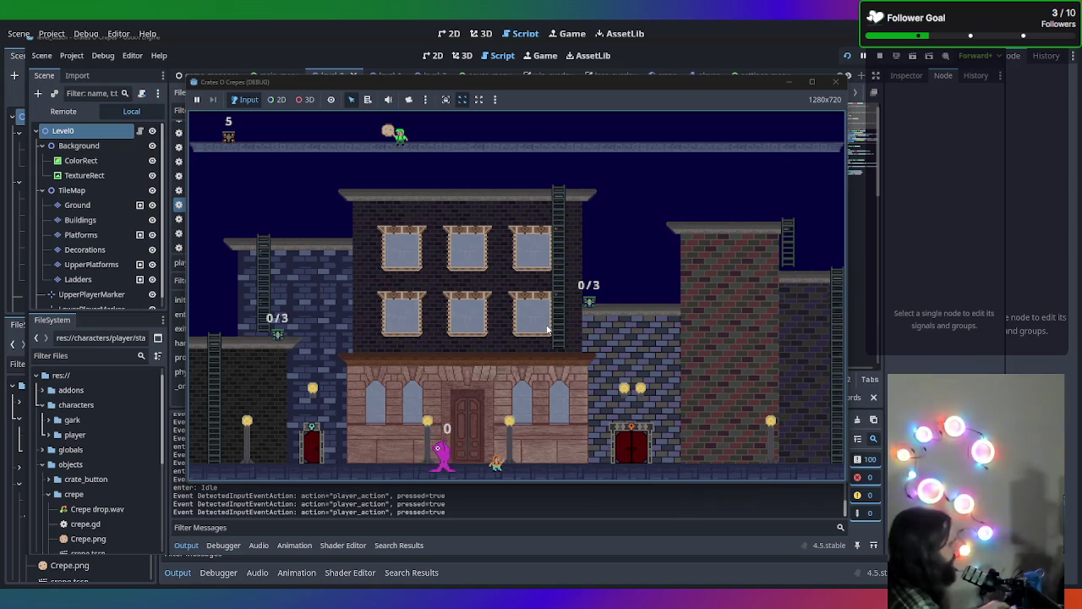
left_click(836, 81)
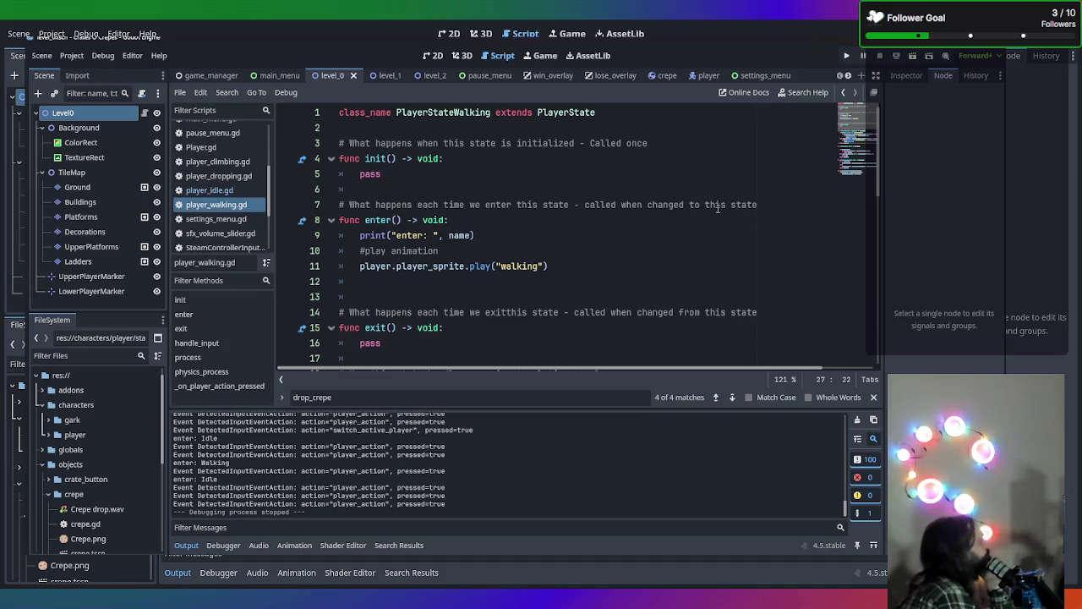
scroll(718, 209, "down", 6)
scroll(634, 271, "up", 1)
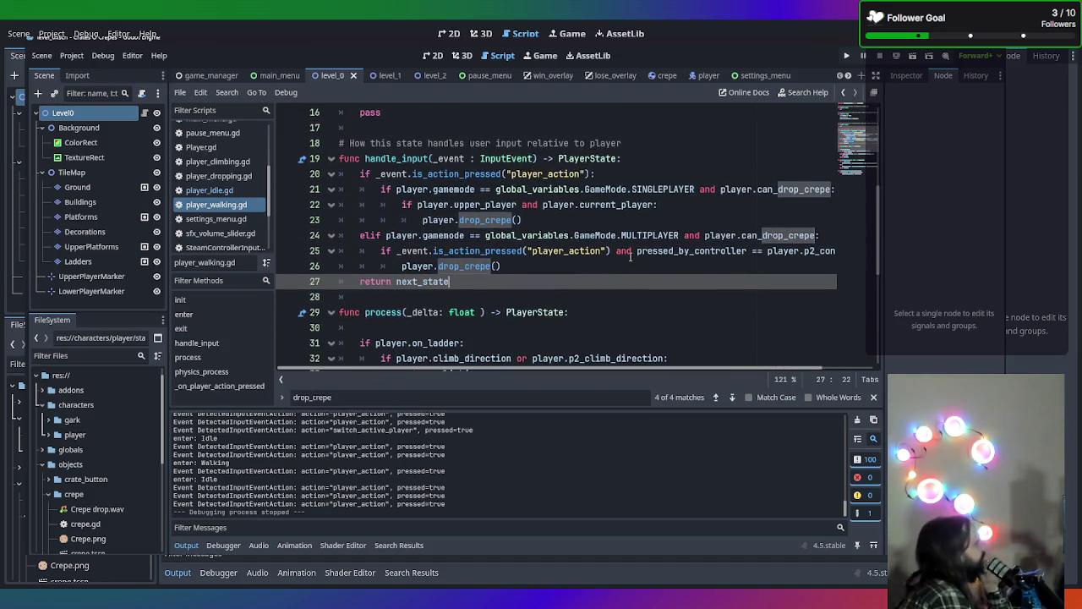
scroll(603, 294, "down", 5)
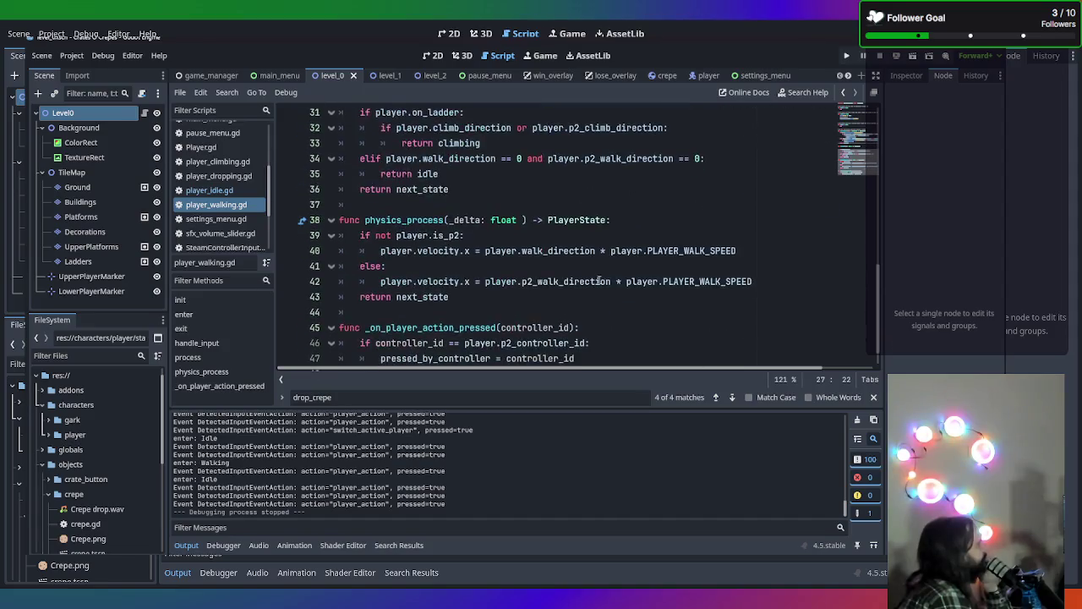
scroll(592, 279, "up", 3)
scroll(574, 280, "down", 3)
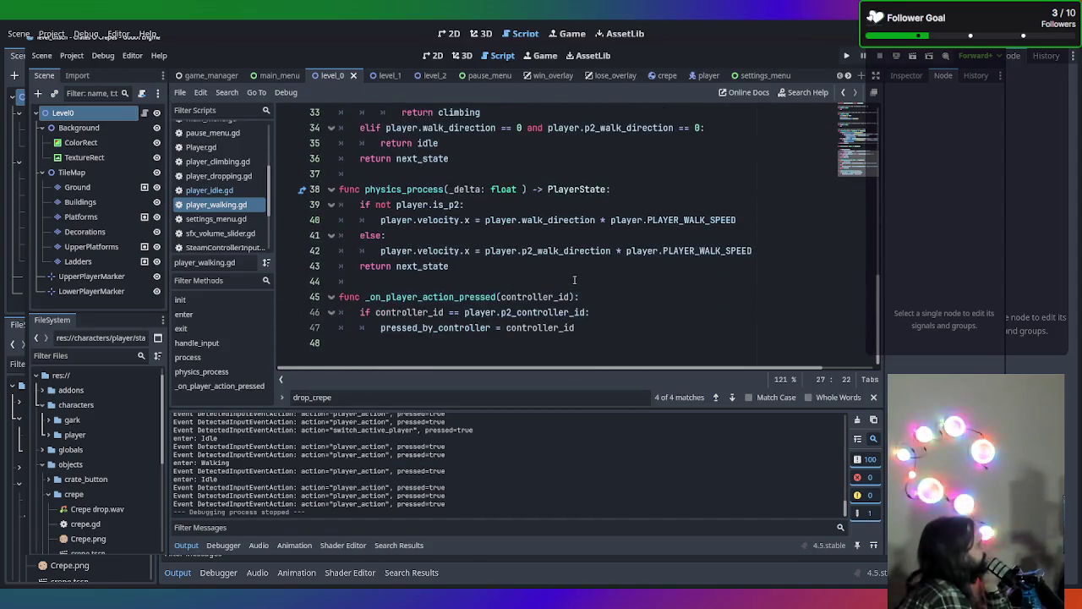
left_click(633, 296)
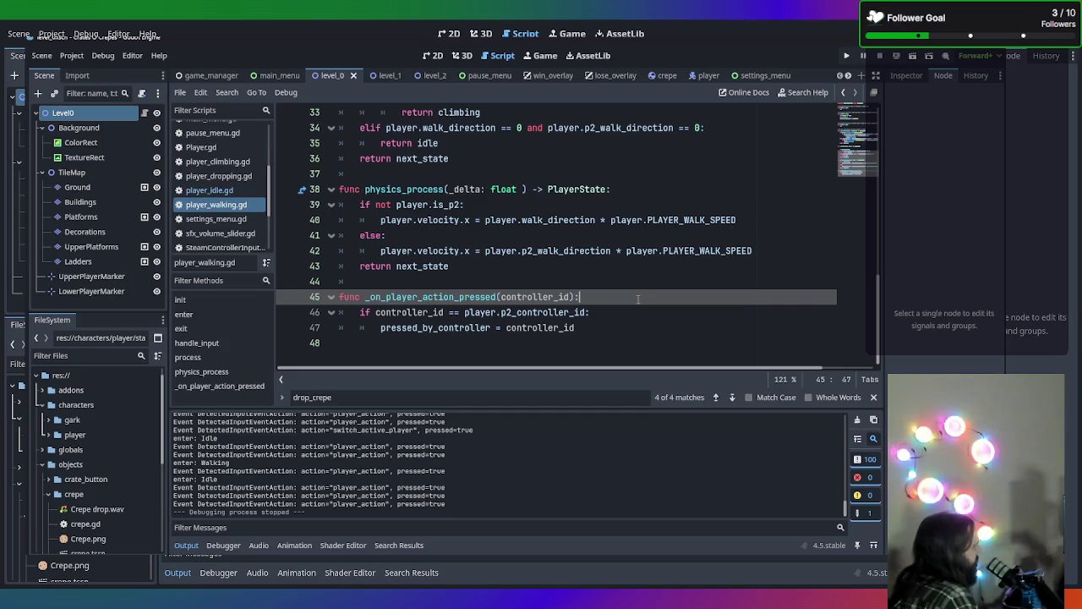
key("Return")
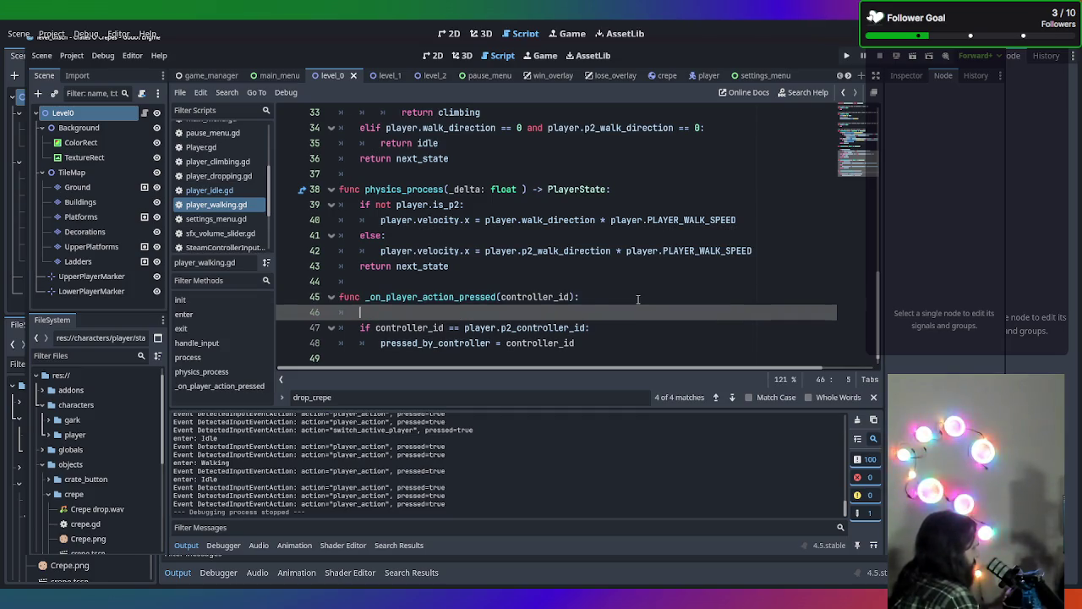
Add print("Got signal for controller update") on line 46 and save player_walking.gd
type("print")
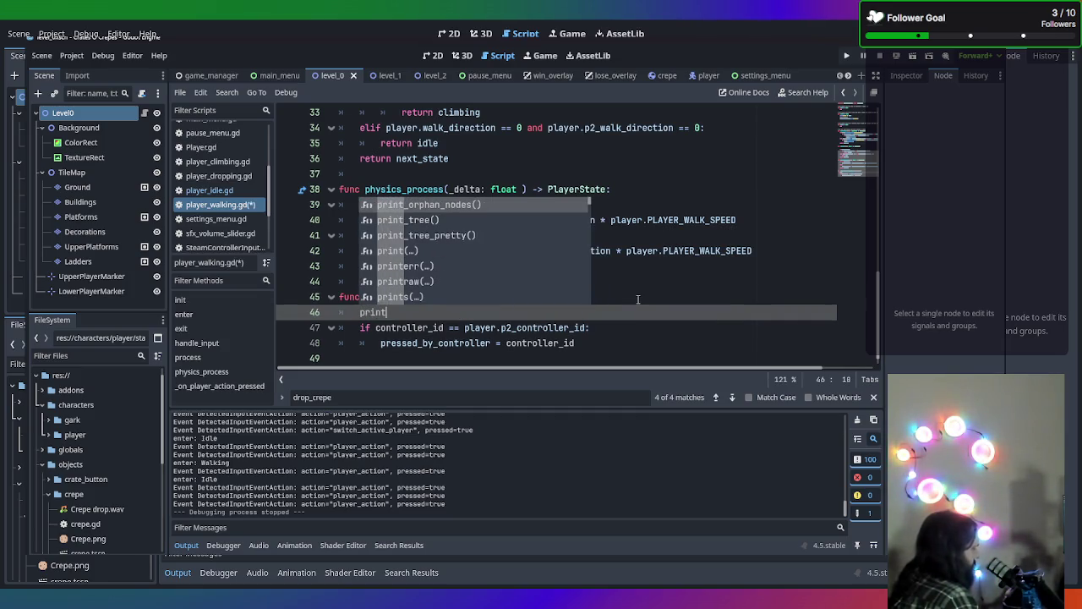
type("(\"Got signal for")
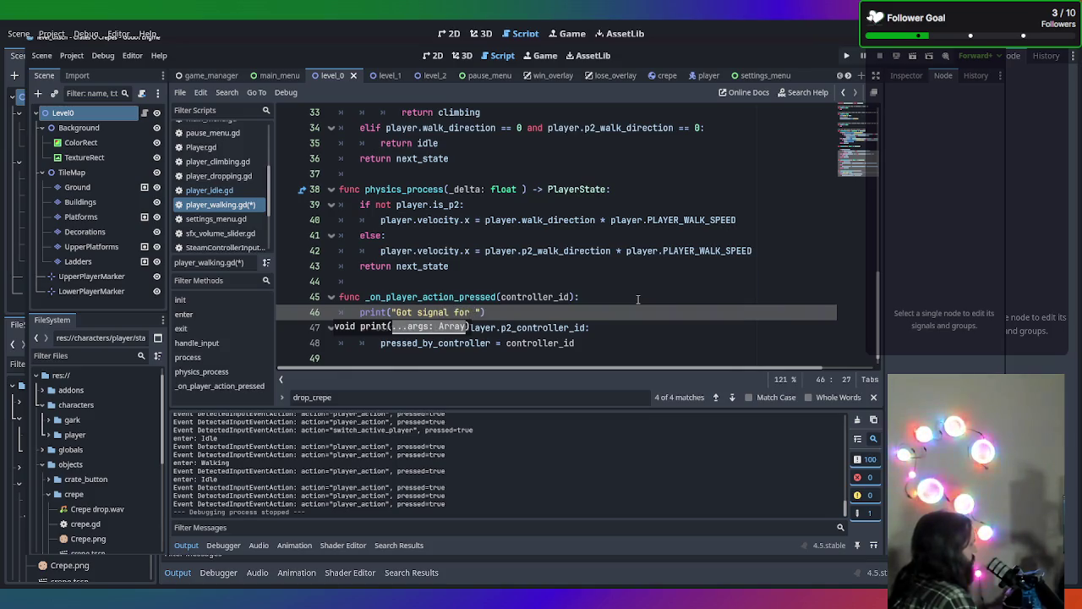
type("cont")
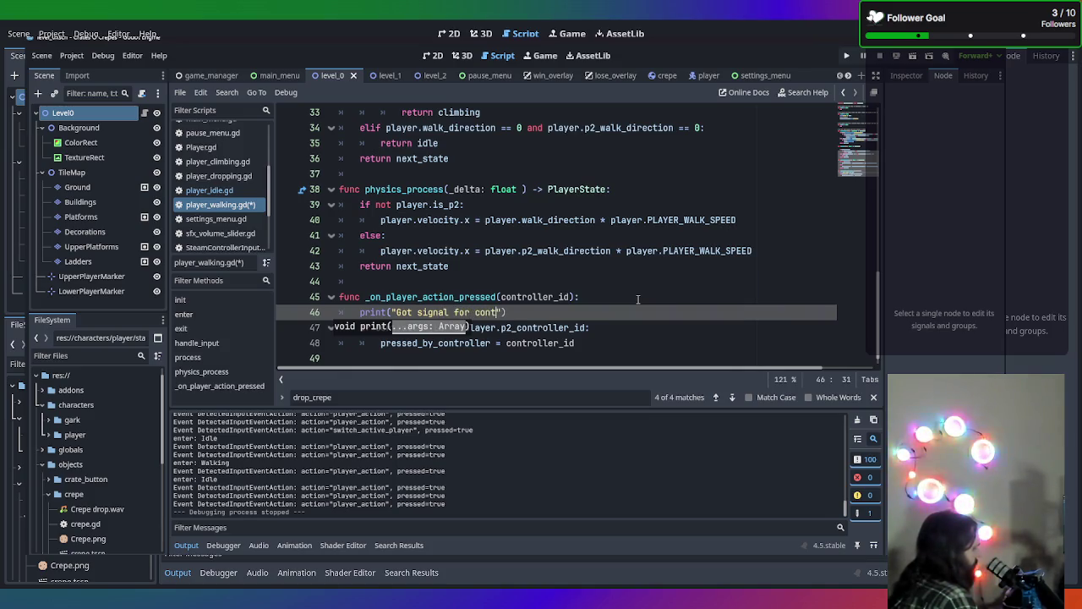
type("pdat")
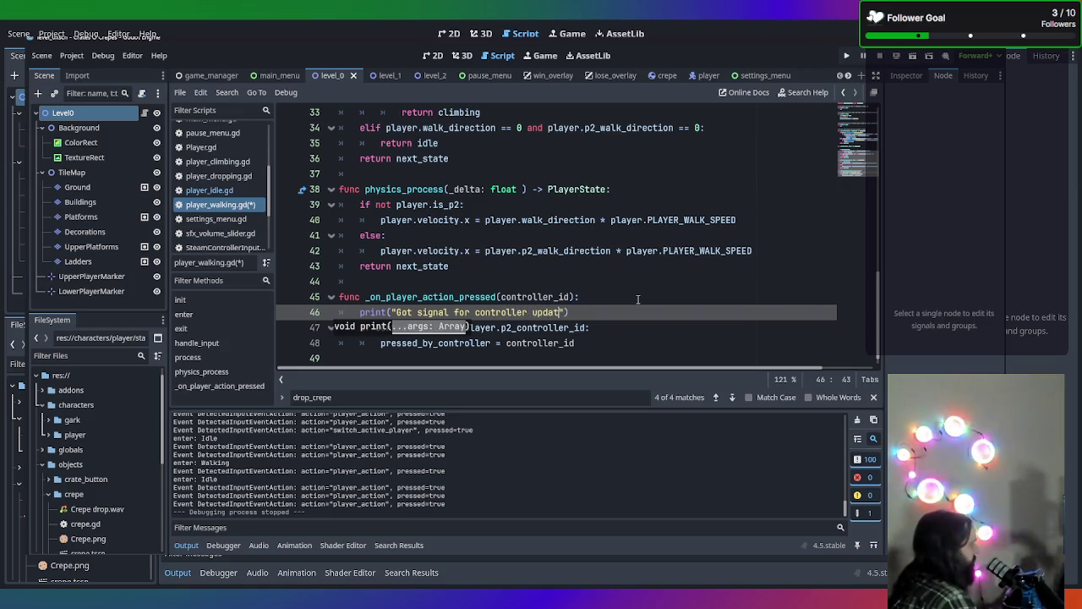
key("ctrl+s")
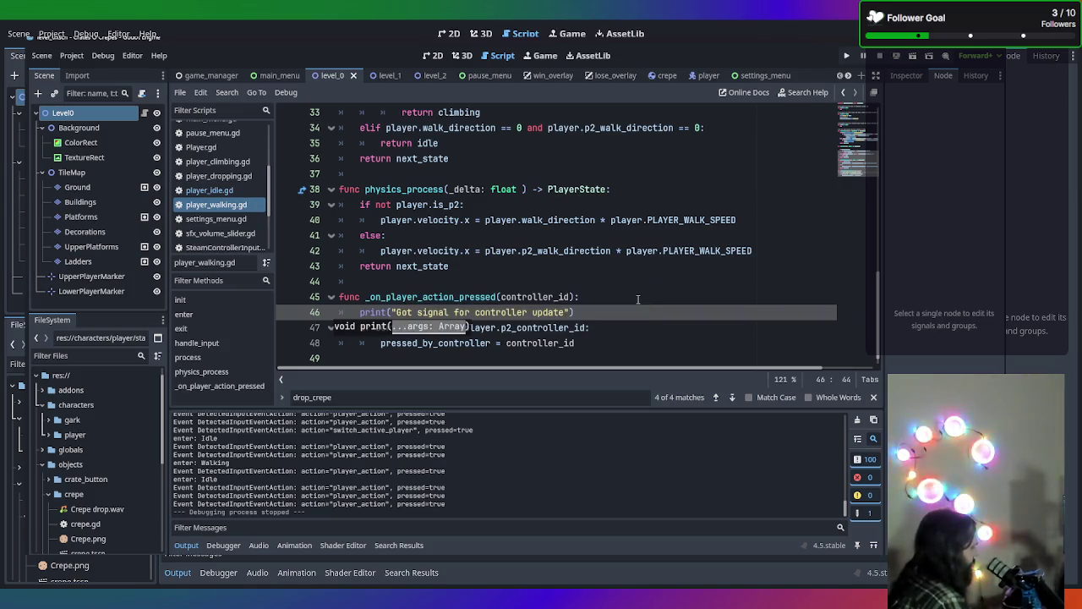
scroll(652, 317, "up", 2)
scroll(647, 320, "up", 1)
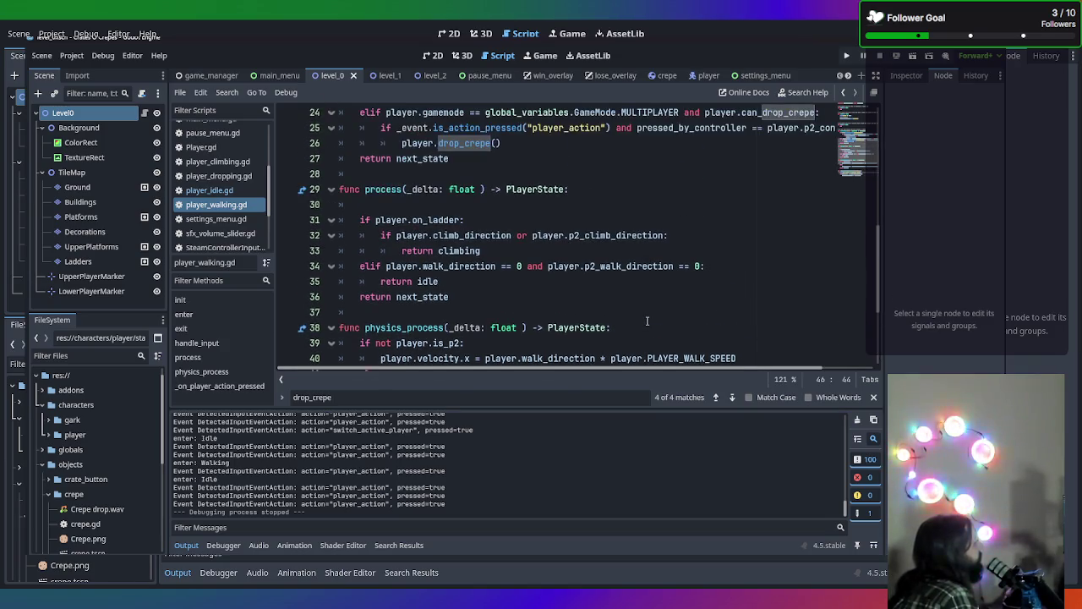
scroll(647, 321, "up", 1)
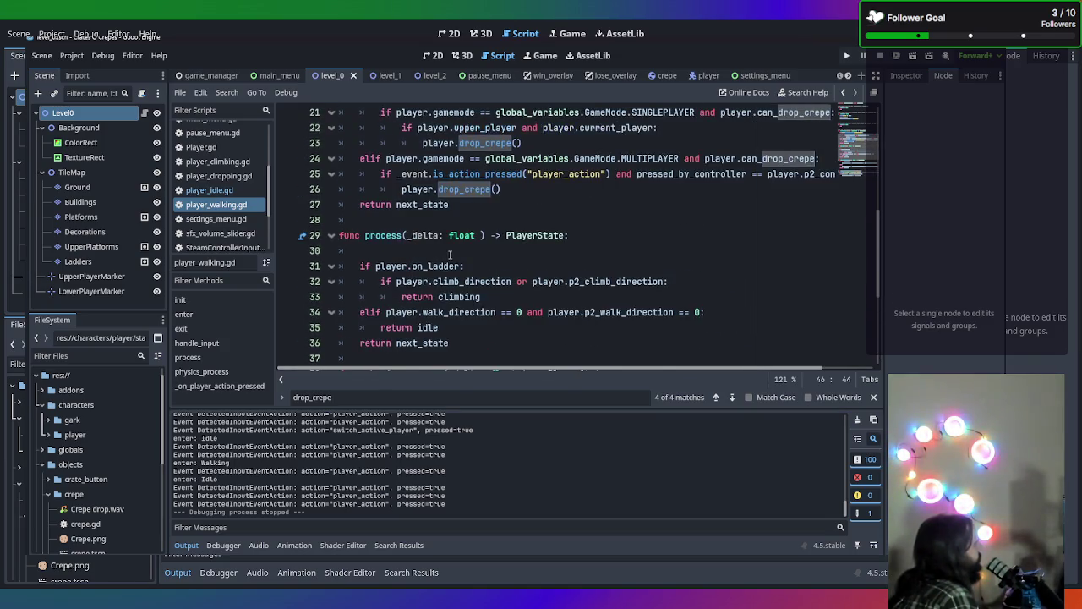
scroll(410, 239, "down", 4)
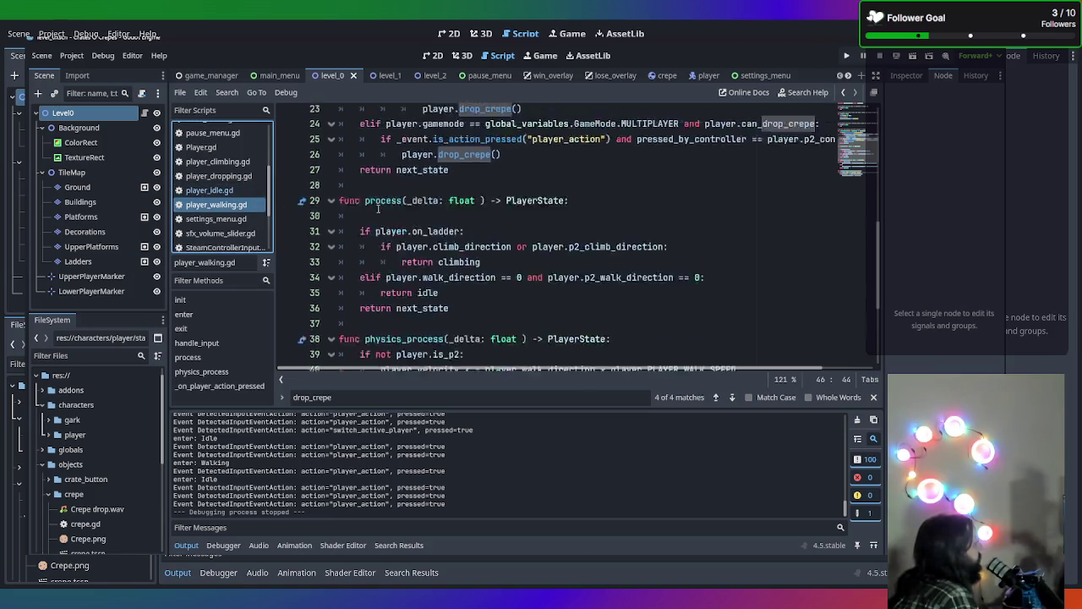
Select the _on_player_action_pressed function and look over the surrounding code in player_walking.gd
mouse_move(625, 330)
left_mouse_down()
mouse_move(123, 246)
mouse_move(131, 277)
left_mouse_up()
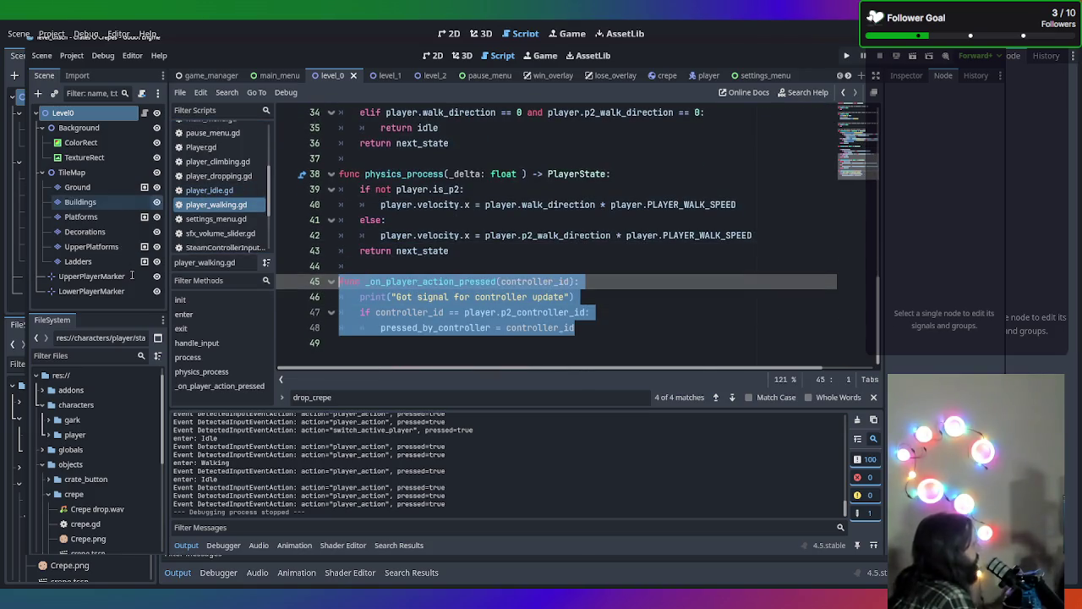
scroll(595, 267, "up", 10)
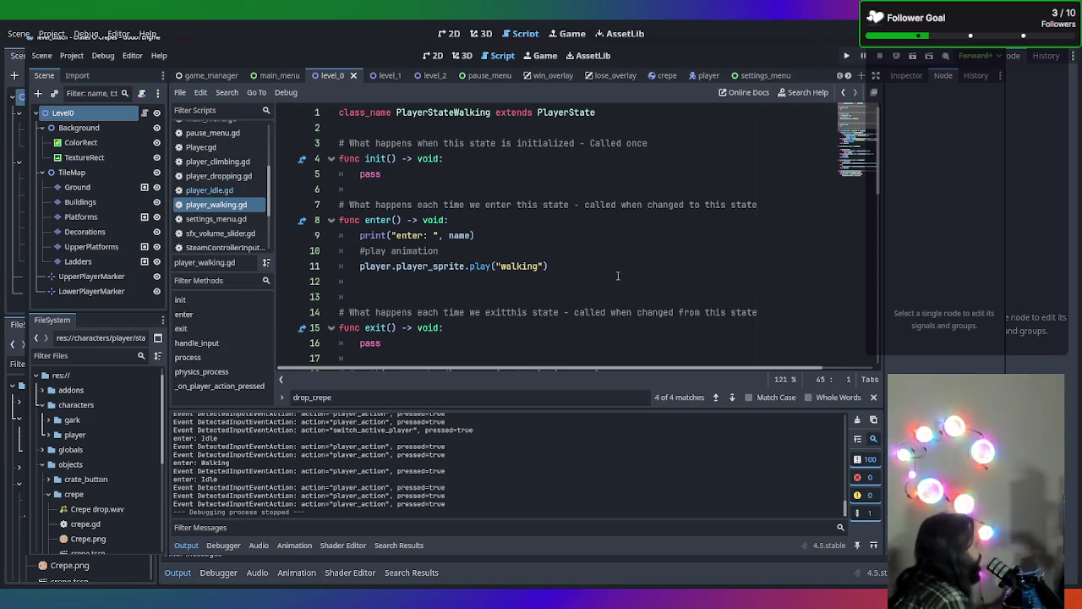
scroll(622, 276, "down", 4)
scroll(616, 278, "up", 5)
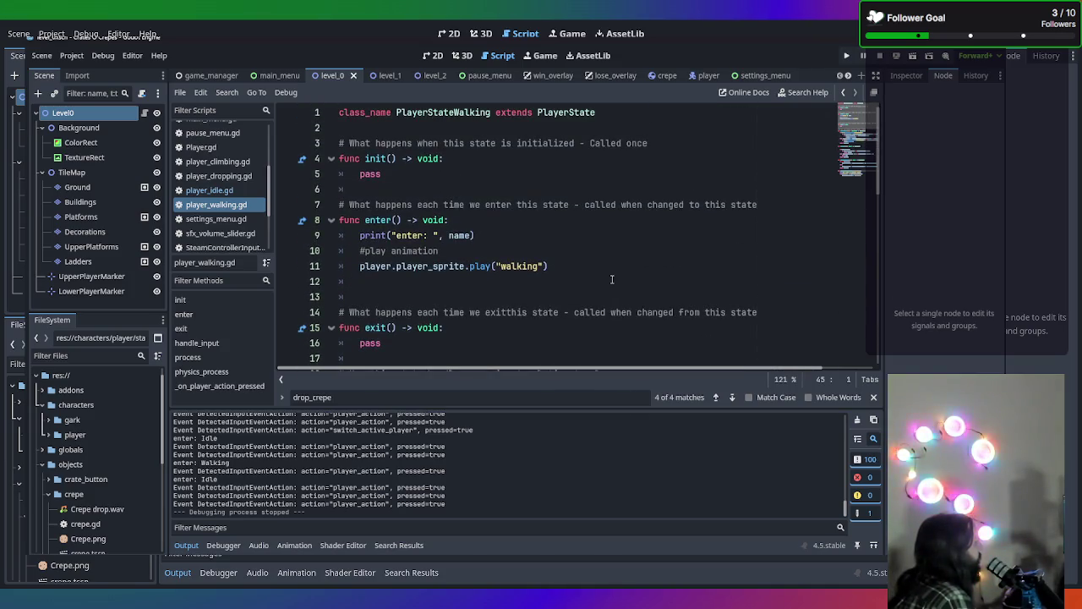
scroll(554, 229, "down", 2)
scroll(559, 221, "up", 2)
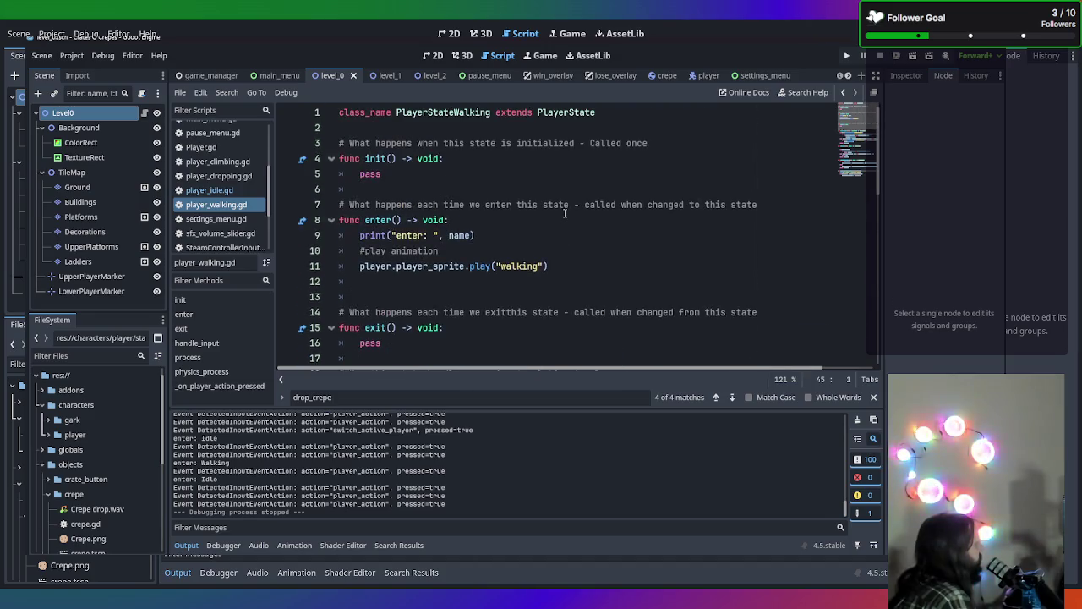
left_click(790, 201)
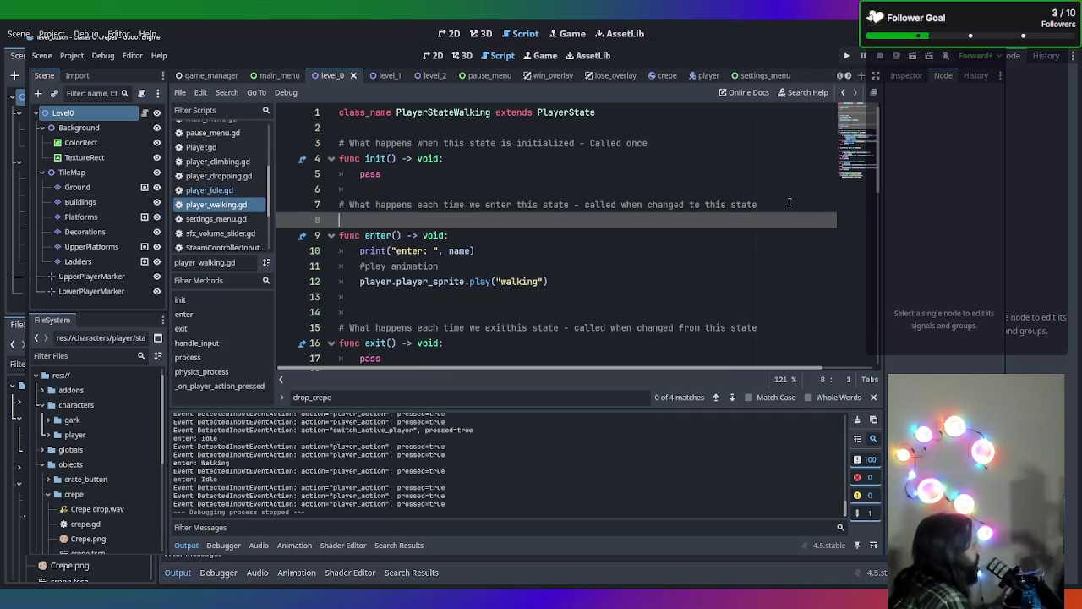
scroll(761, 220, "down", 7)
scroll(727, 237, "up", 2)
scroll(709, 246, "down", 1)
scroll(710, 246, "down", 5)
scroll(709, 246, "up", 11)
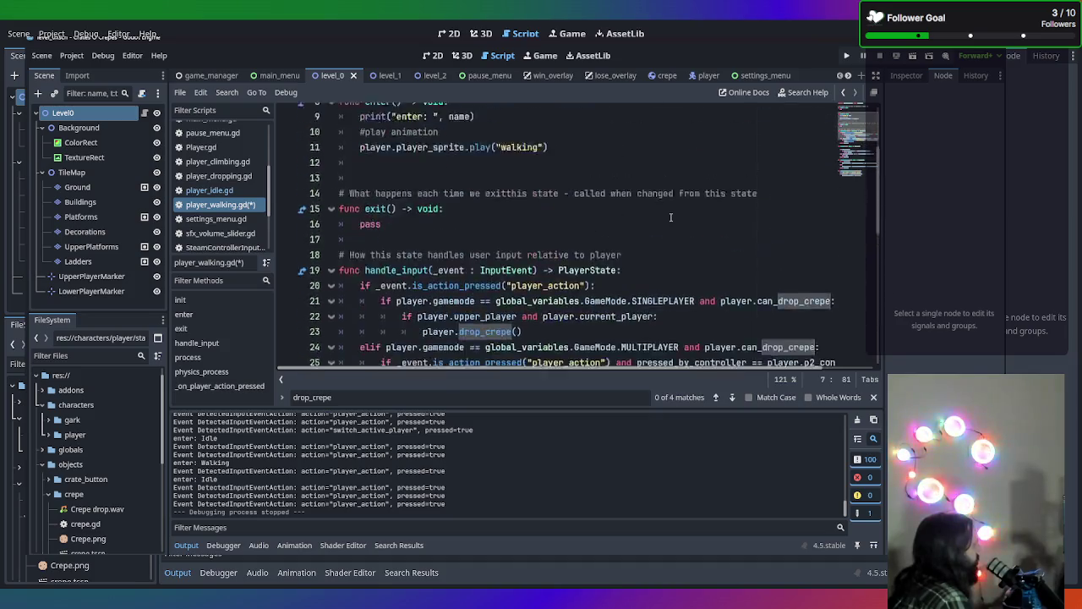
Add blank lines after init's pass, copy _on_player_action_pressed, and switch to settings_menu.gd
left_click(630, 178)
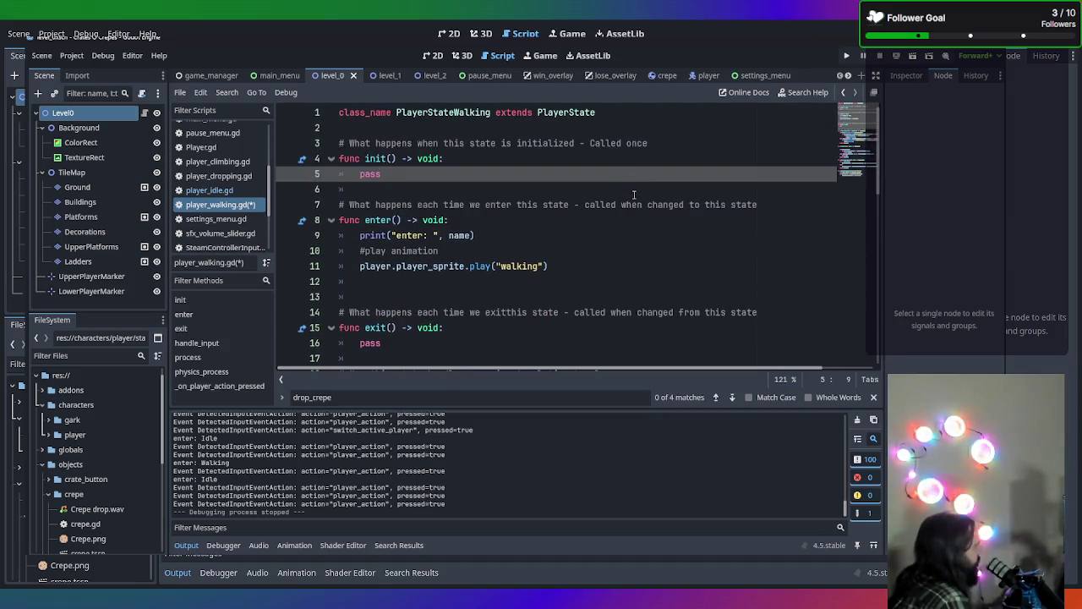
key("Return")
key("Return")
scroll(372, 211, "down", 12)
mouse_move(575, 327)
left_mouse_down()
mouse_move(355, 326)
mouse_move(308, 284)
left_mouse_up()
key("ctrl+c")
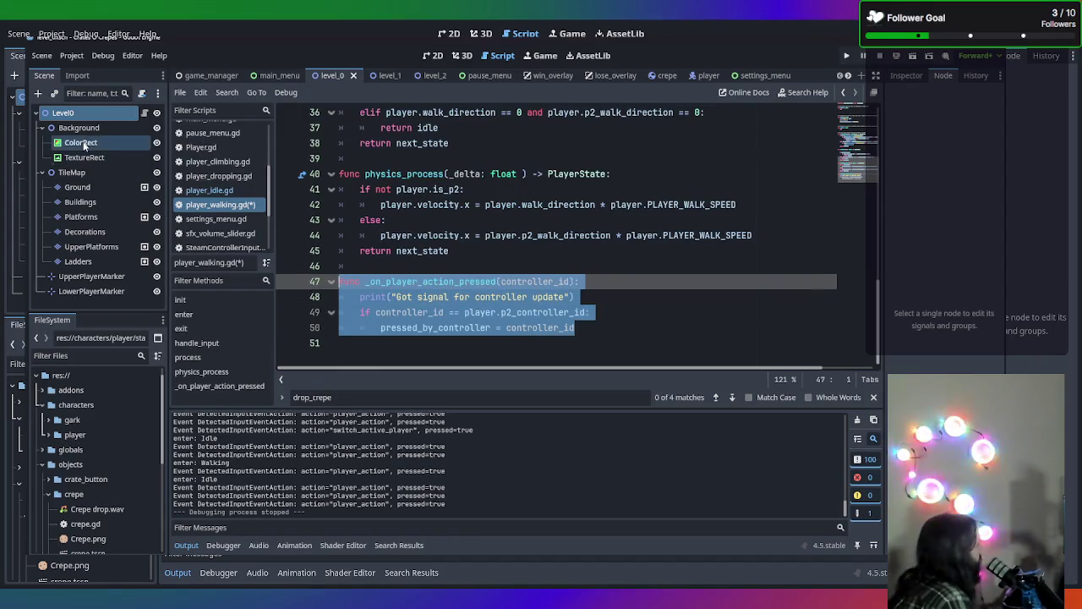
left_click(216, 219)
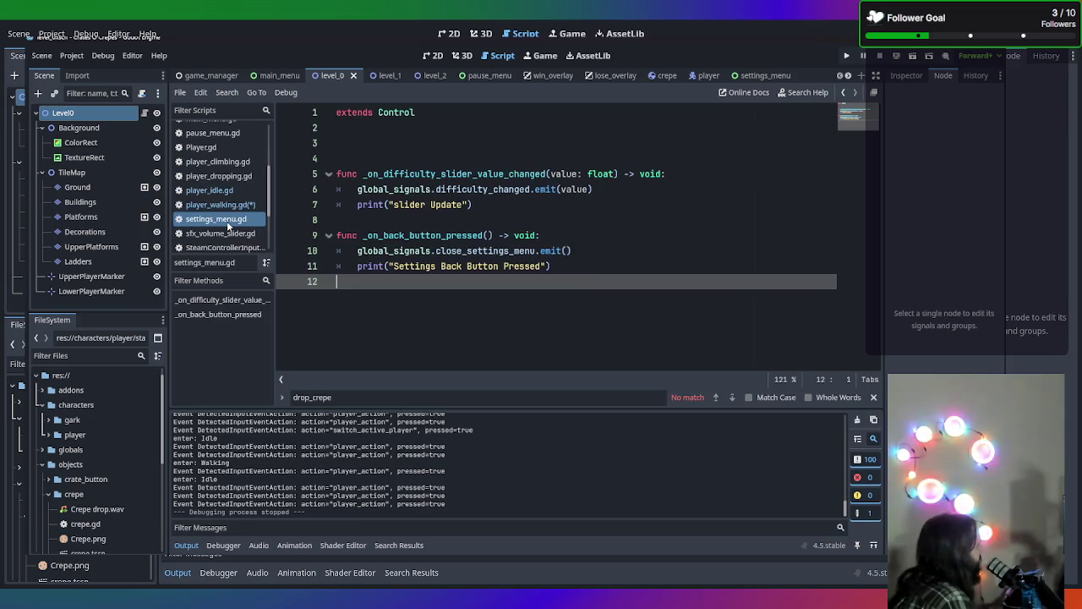
Paste the _on_player_action_pressed handler after physics_process in player_idle.gd
left_click(225, 191)
scroll(523, 258, "down", 3)
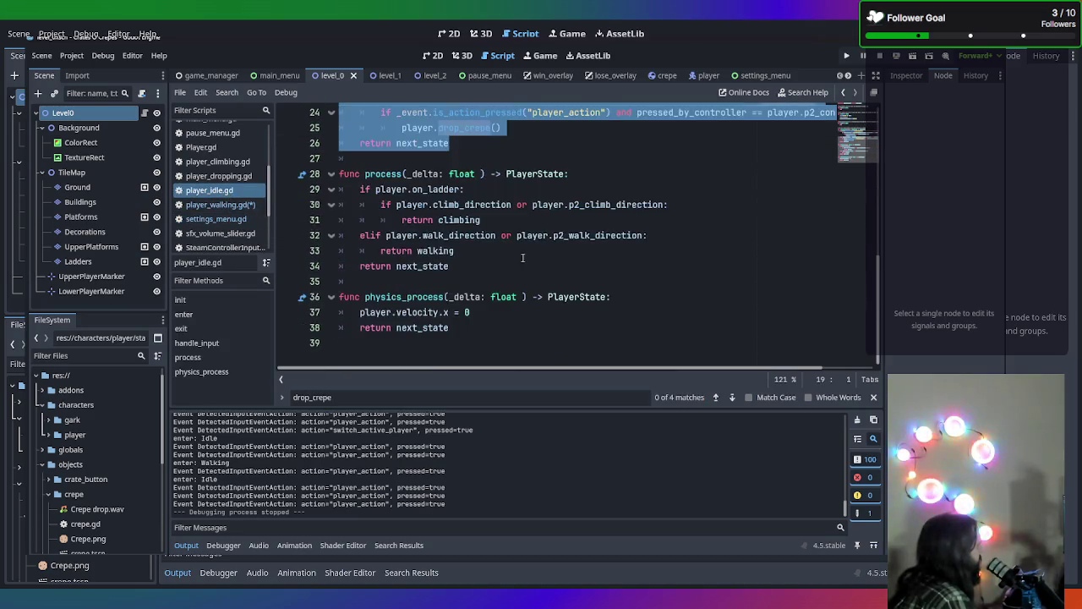
left_click(531, 330)
key("Return")
key("Return")
key("ctrl+v")
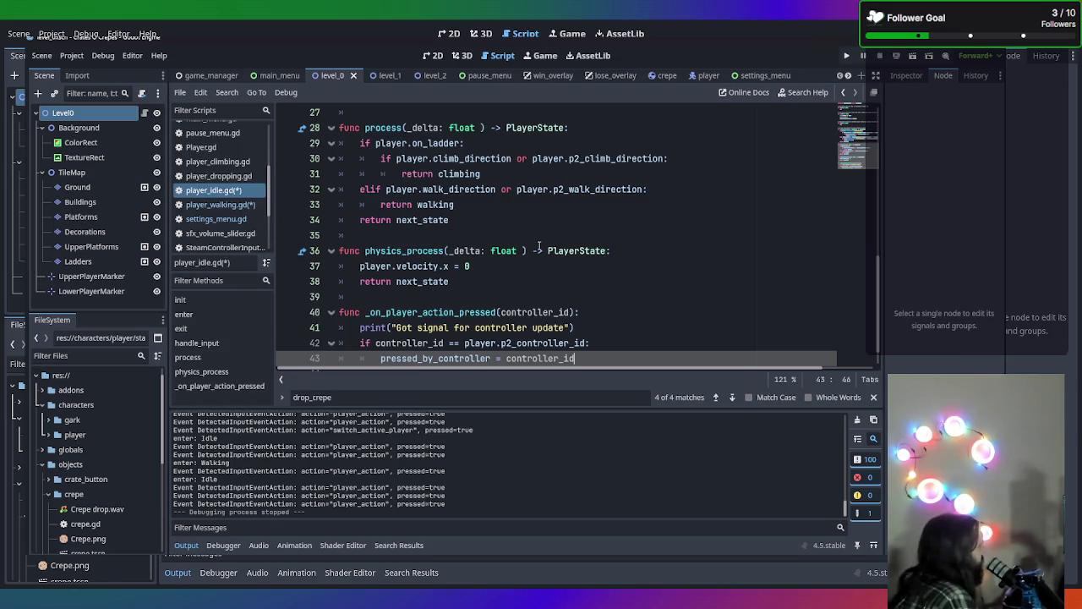
Start writing a 'func _read' stub below init's pass
scroll(412, 269, "up", 9)
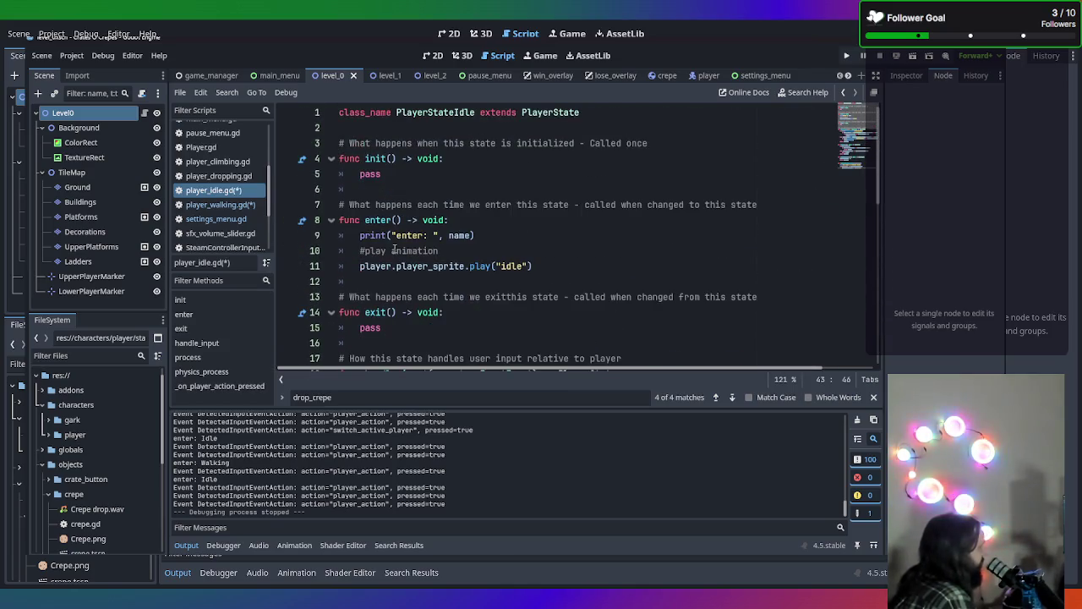
left_click(472, 169)
left_click(476, 173)
key("Return")
key("Return")
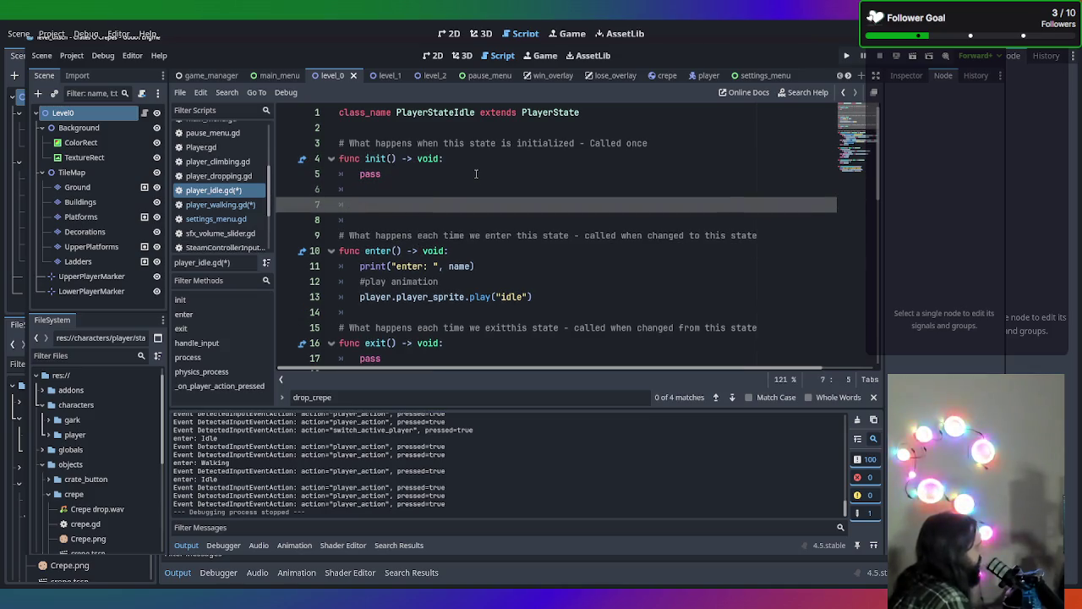
key("BackSpace")
type("func _")
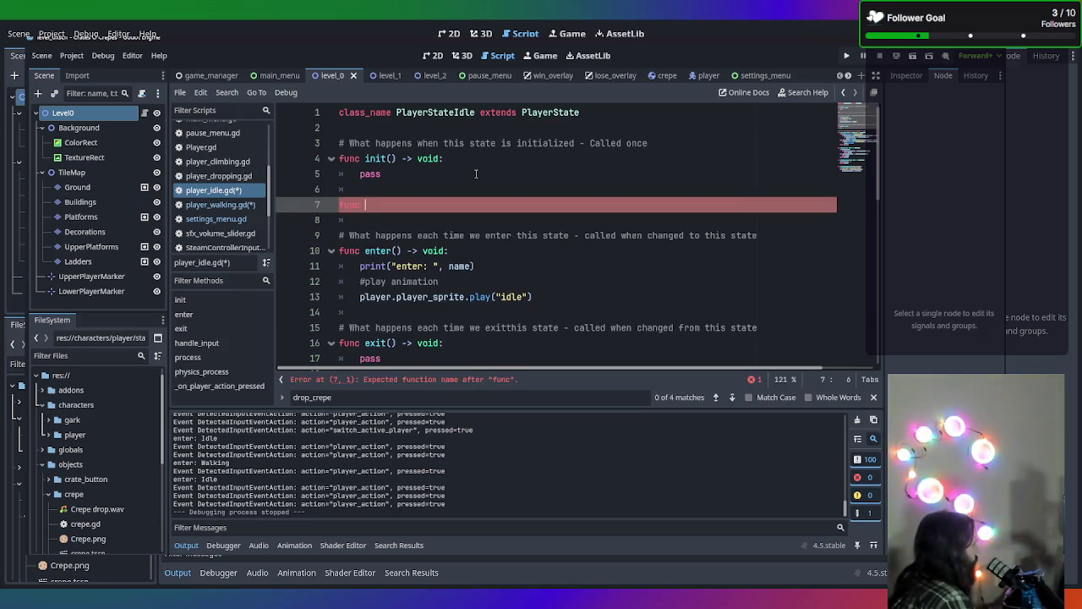
type("ready")
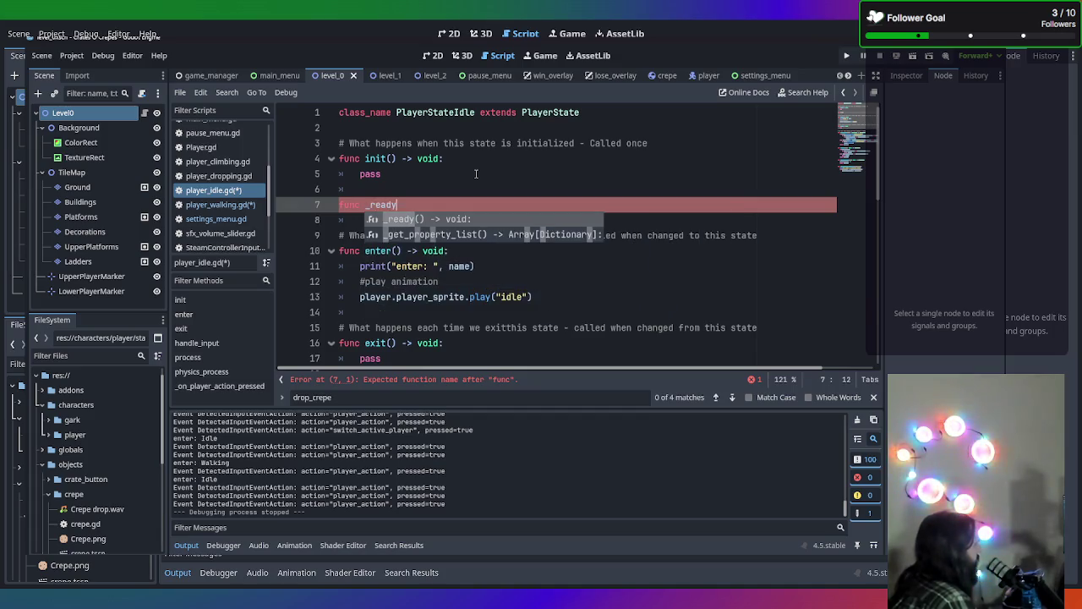
key("BackSpace")
key("BackSpace")
key("BackSpace")
key("BackSpace")
key("BackSpace")
key("BackSpace")
type("read")
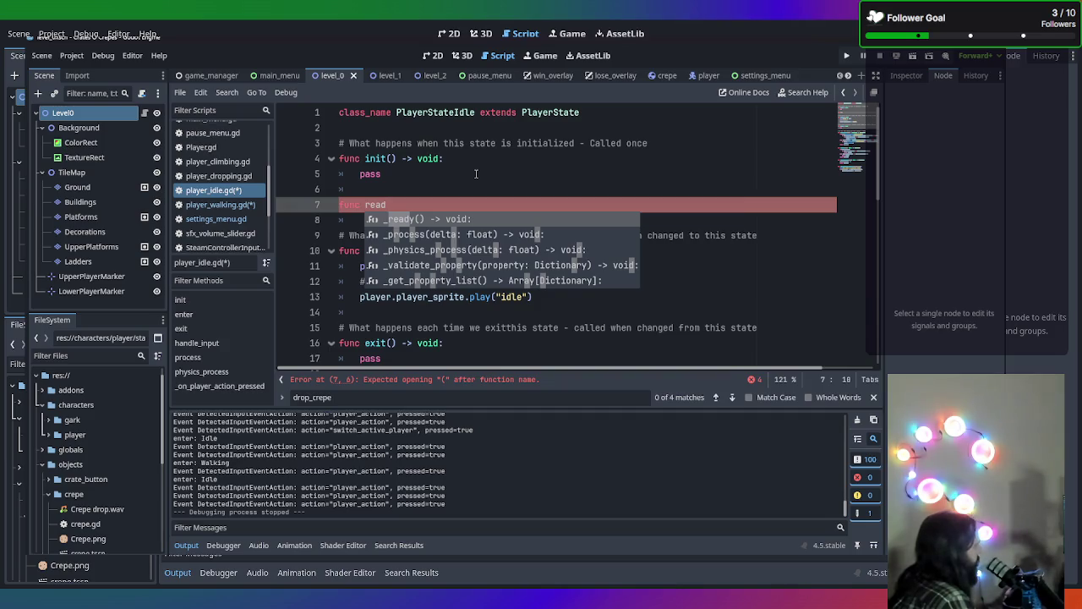
key("Escape")
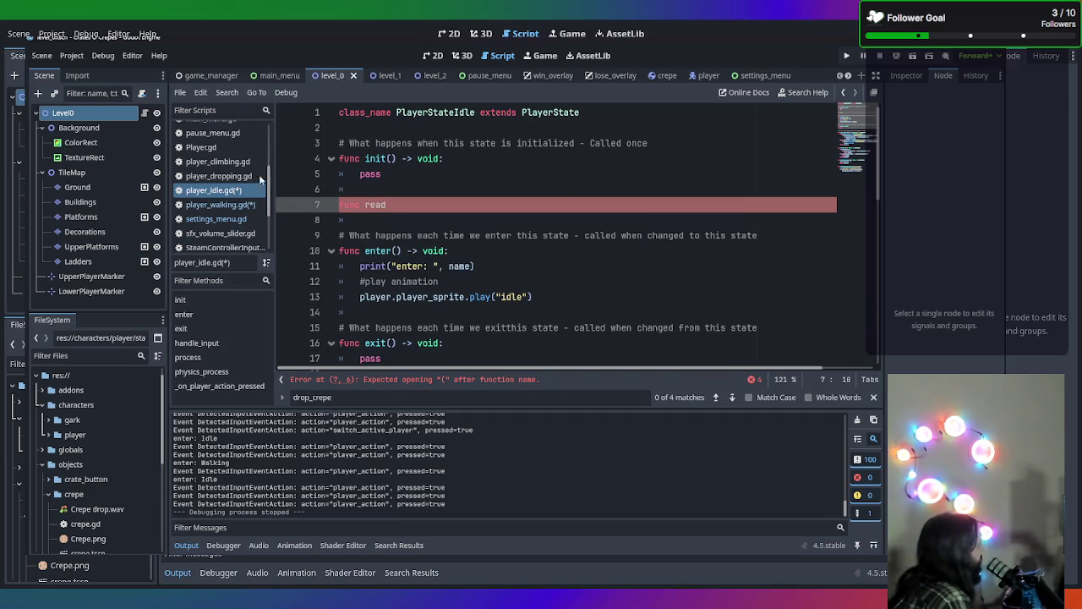
Delete the unfinished func stub and the pasted _on_player_action_pressed handler
scroll(214, 145, "up", 5)
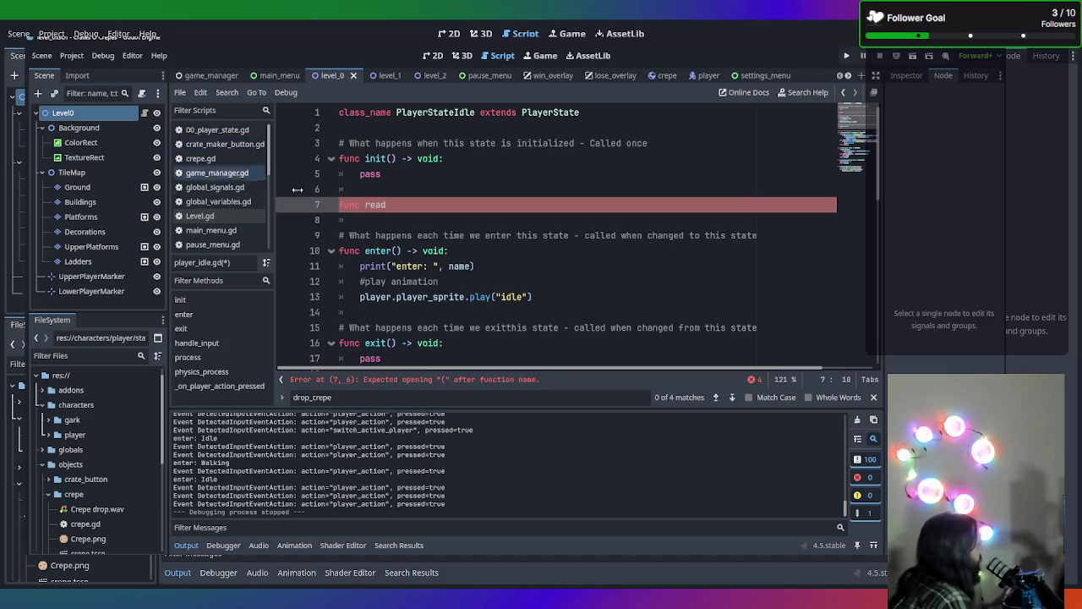
key("shift+Home")
key("BackSpace")
key("BackSpace")
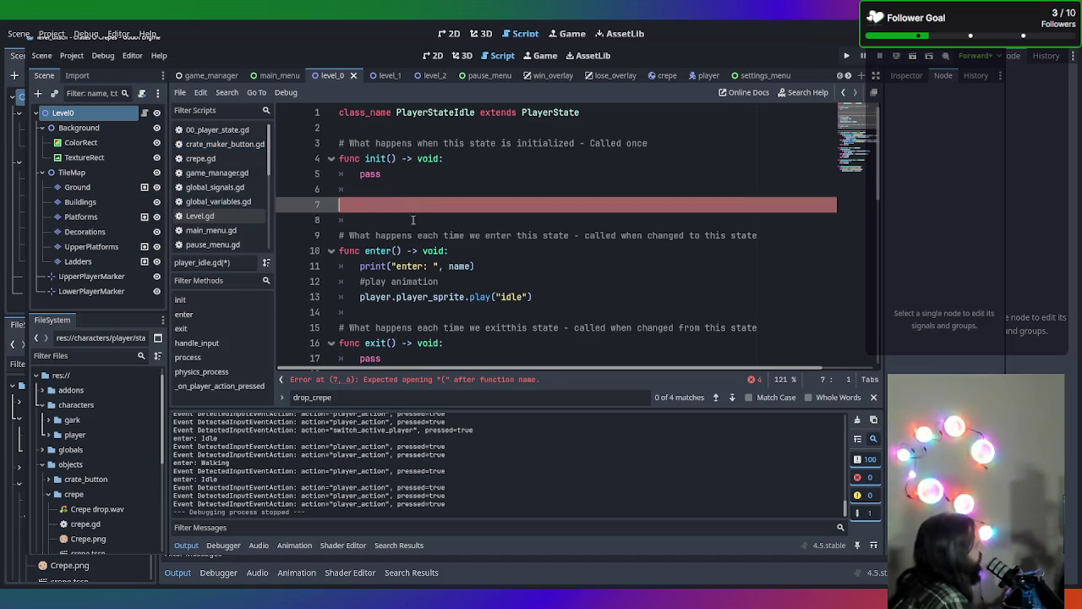
key("BackSpace")
scroll(448, 224, "down", 9)
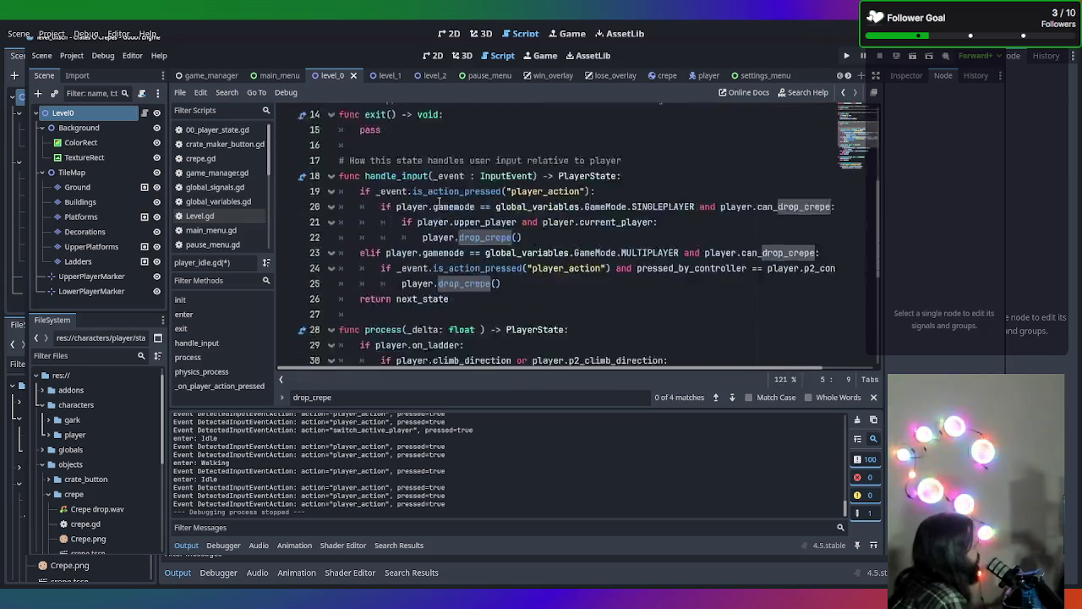
left_click_drag(577, 328, 297, 287)
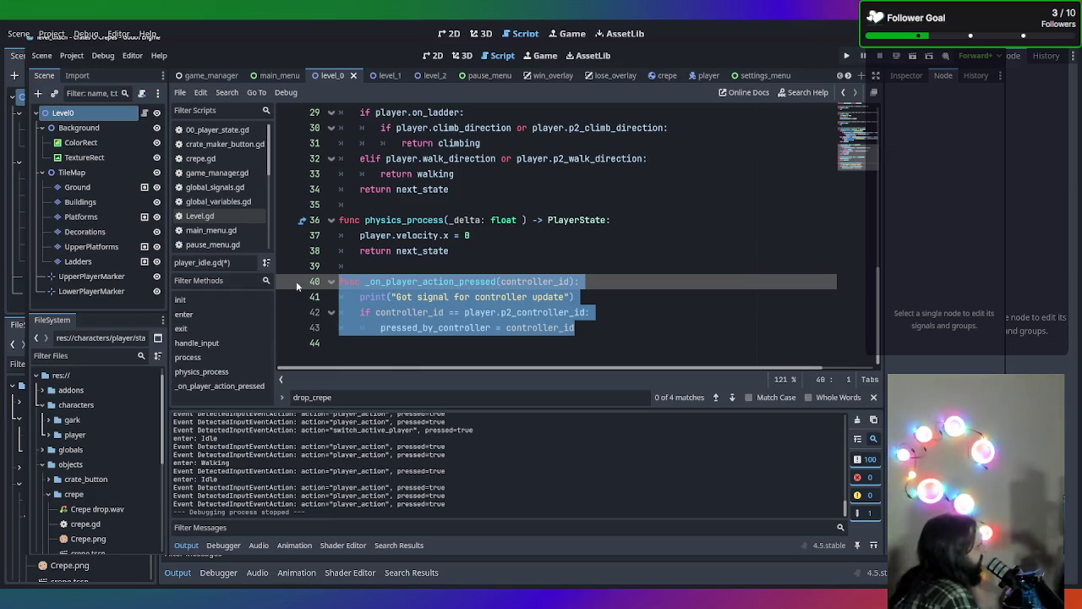
key("BackSpace")
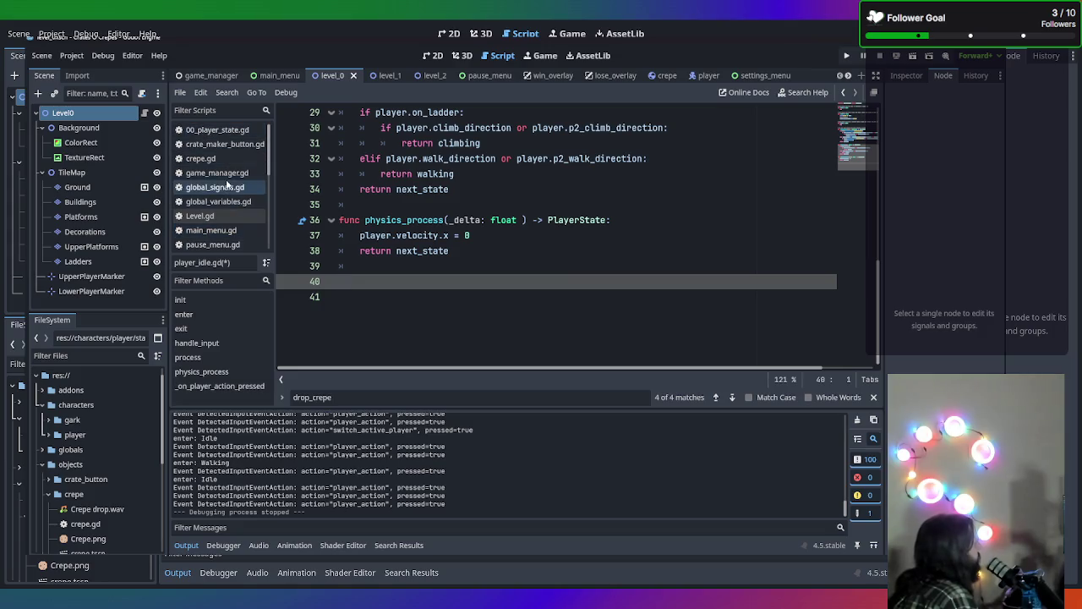
Paste the _on_player_action_pressed handler at the end of 00_player_state.gd and tidy its blank lines
left_click(225, 132)
scroll(329, 203, "down", 9)
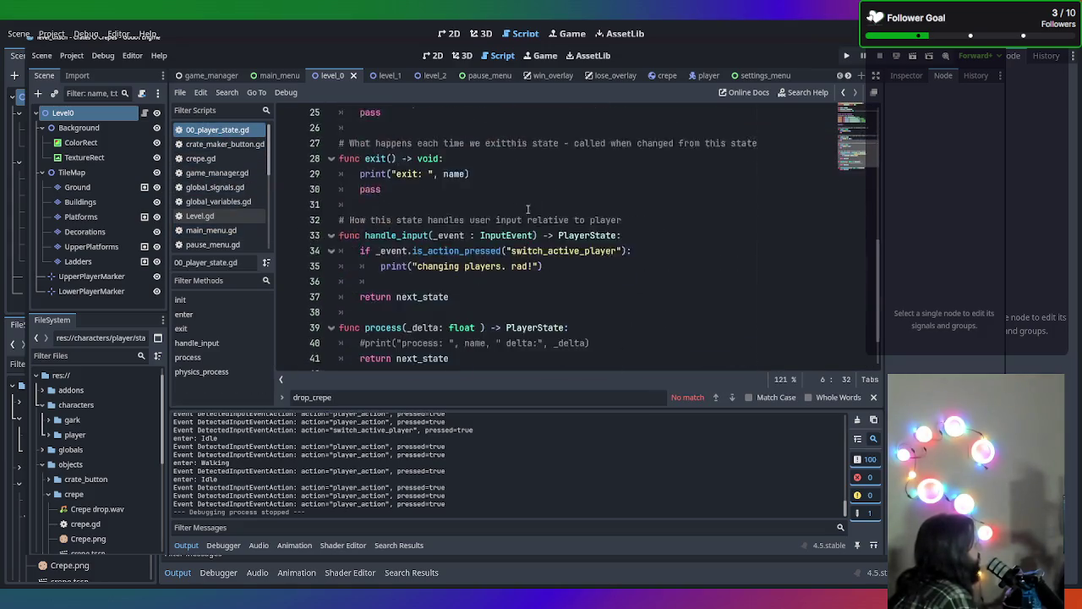
left_click(501, 355)
key("ctrl+v")
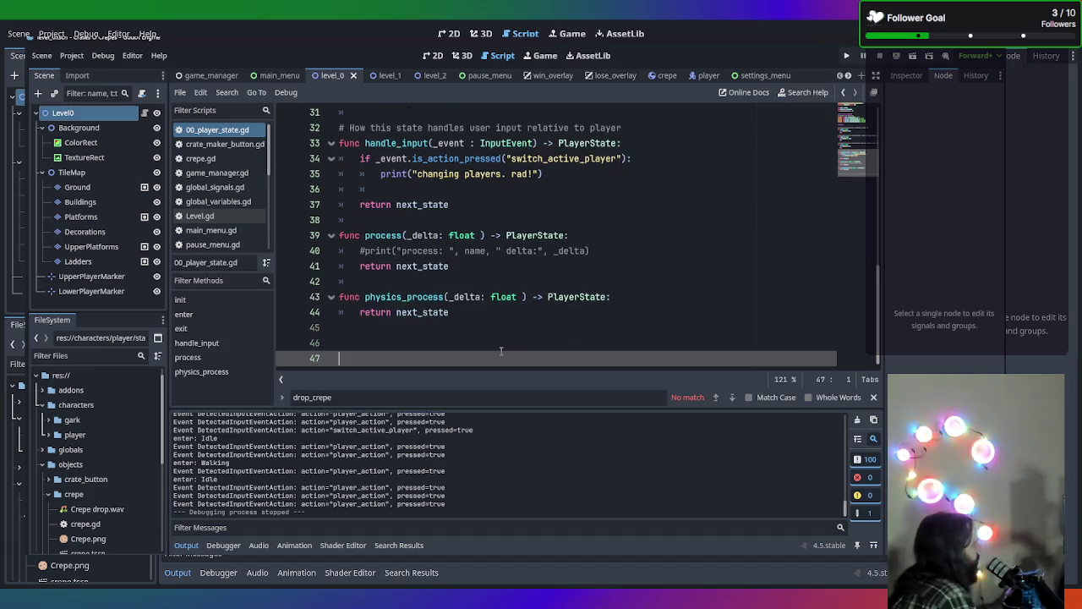
left_click(441, 311)
key("Up")
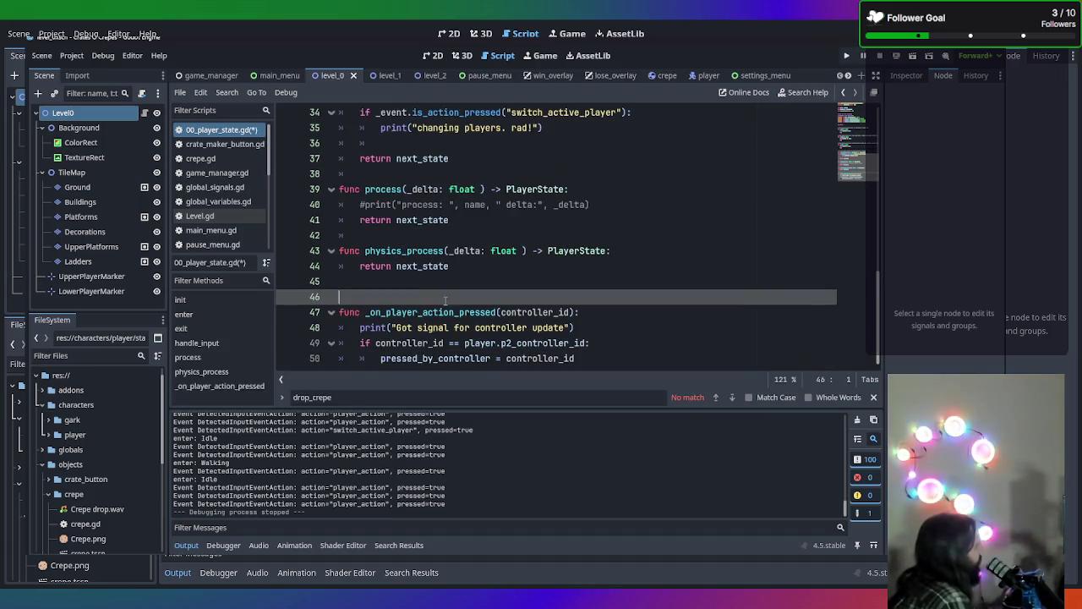
key("BackSpace")
scroll(443, 308, "up", 3)
scroll(446, 308, "down", 3)
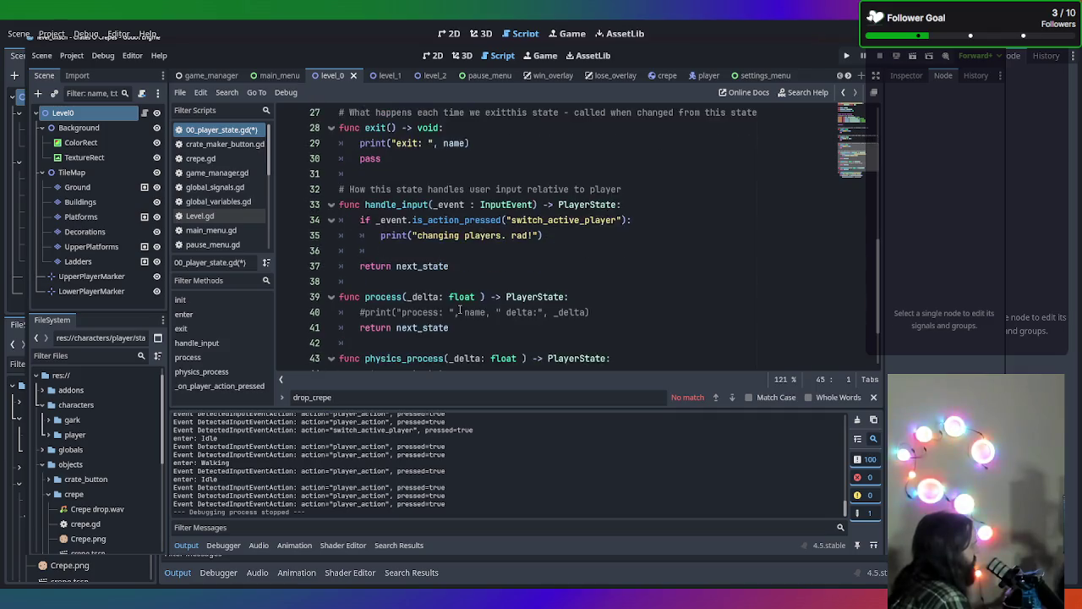
key("Return")
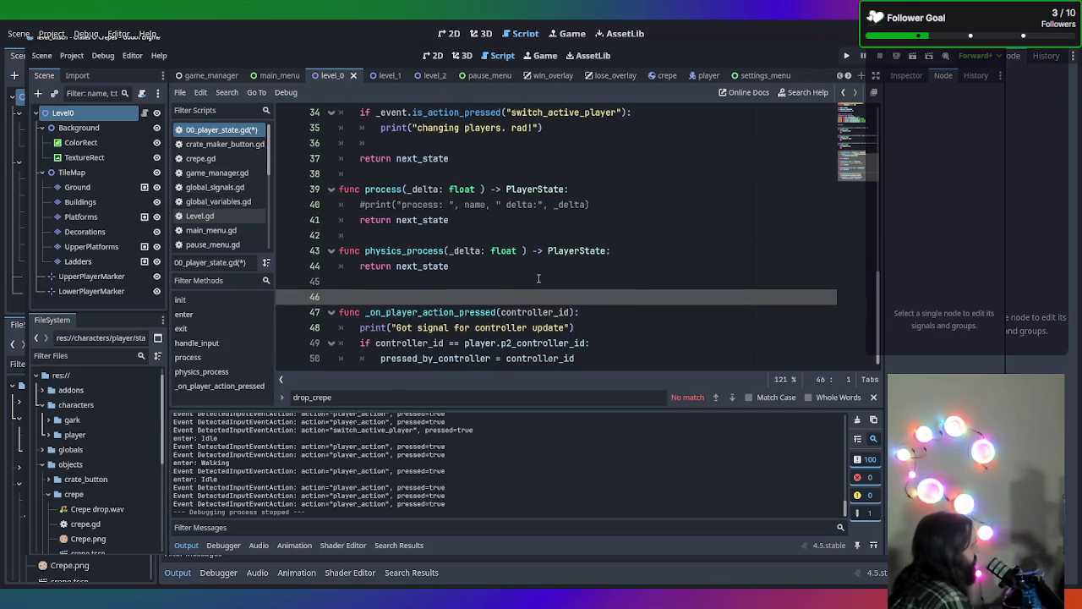
scroll(538, 278, "up", 10)
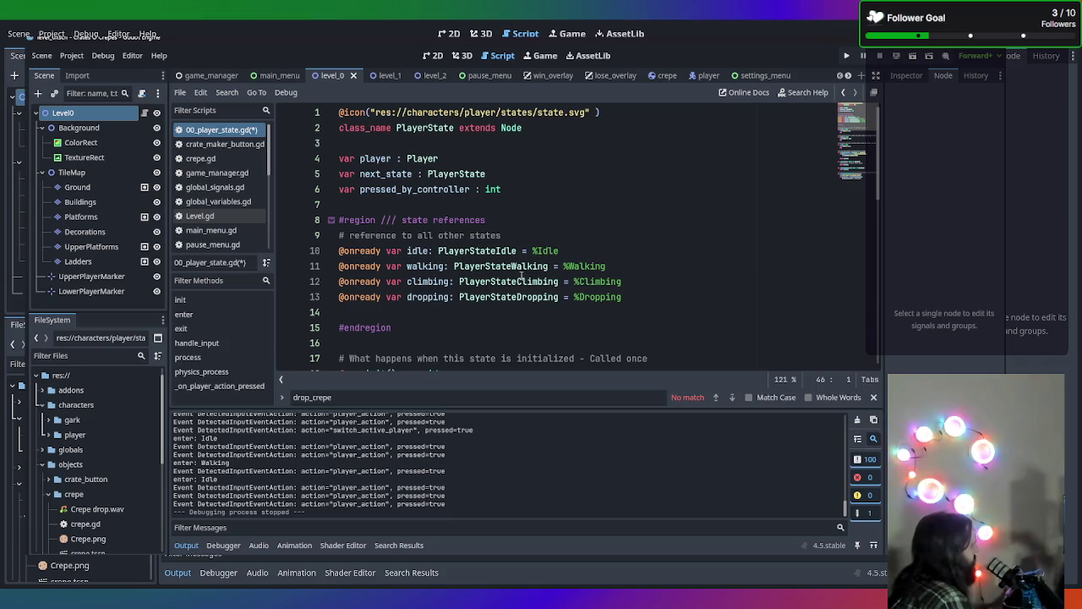
scroll(522, 273, "down", 10)
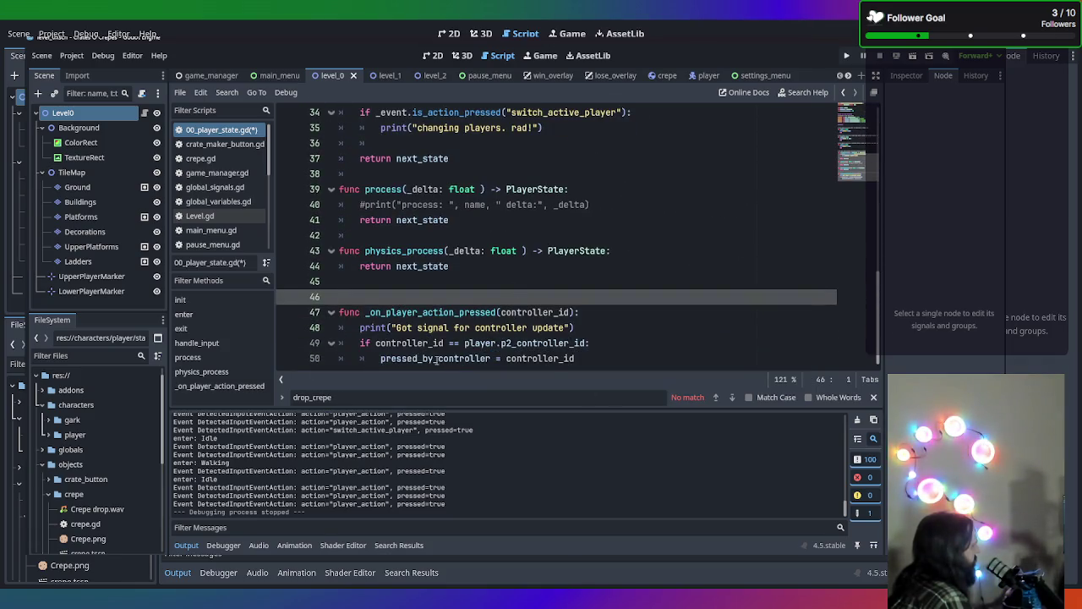
scroll(415, 330, "up", 10)
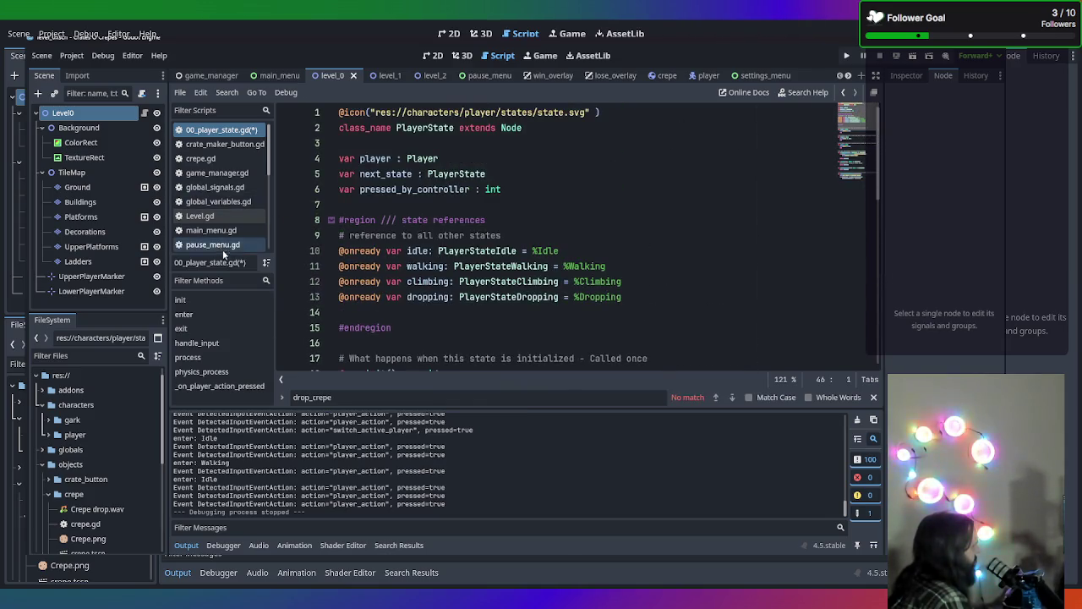
Look through global_variables.gd and global_signals.gd, ending on player_idle.gd
left_click(218, 201)
left_click(230, 187)
scroll(228, 237, "down", 4)
left_click(231, 208)
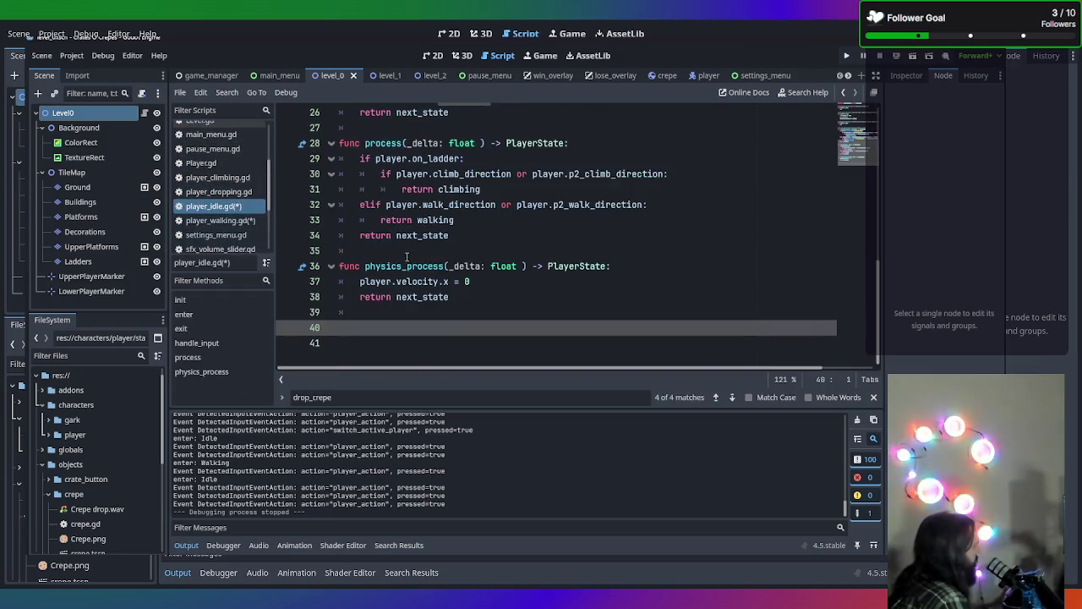
Delete the duplicate _on_player_action_pressed function from player_walking.gd
left_click(238, 220)
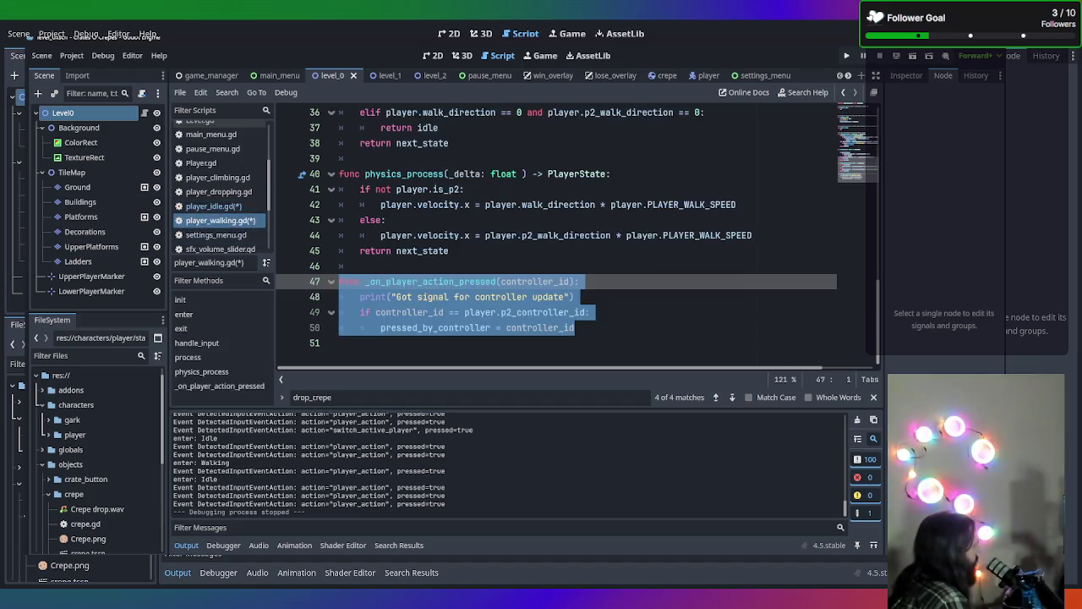
left_click_drag(651, 336, 336, 281)
key("BackSpace")
key("BackSpace")
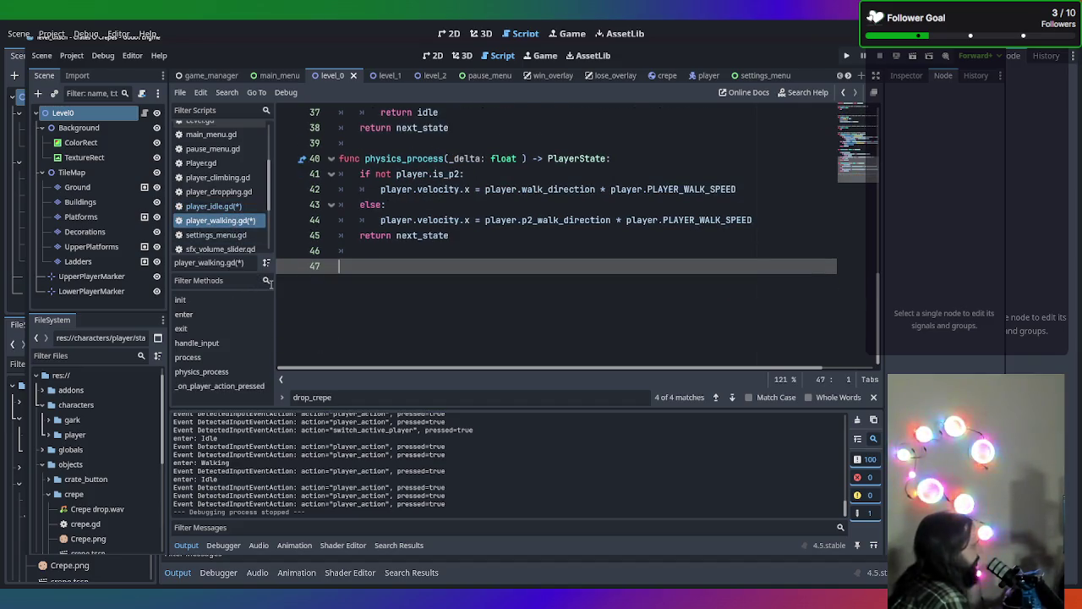
Save the modified scripts and run the game with F5
key("ctrl+s")
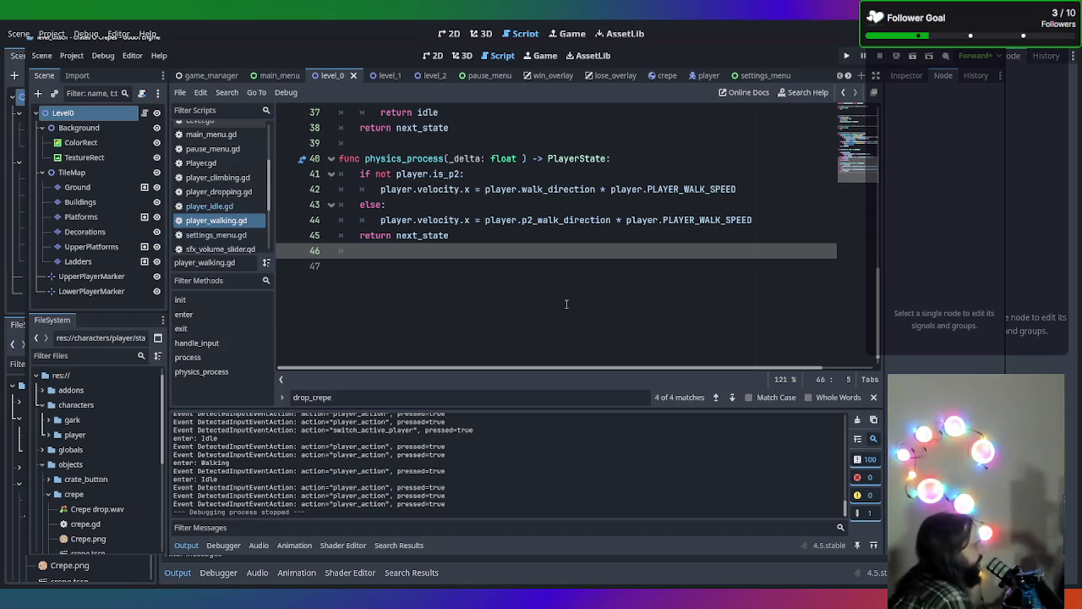
scroll(563, 300, "up", 10)
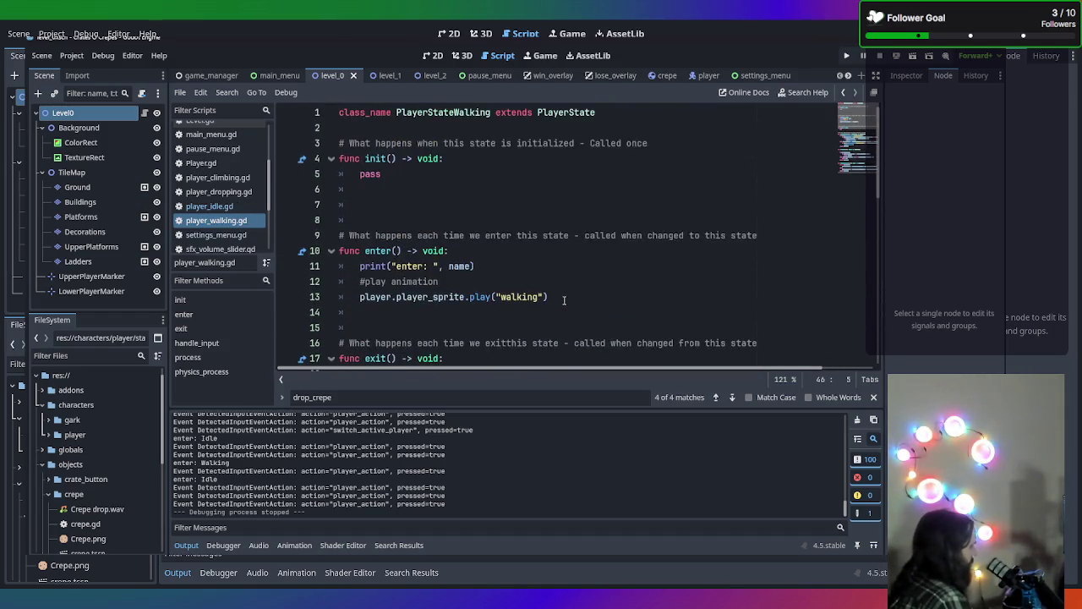
key("F5")
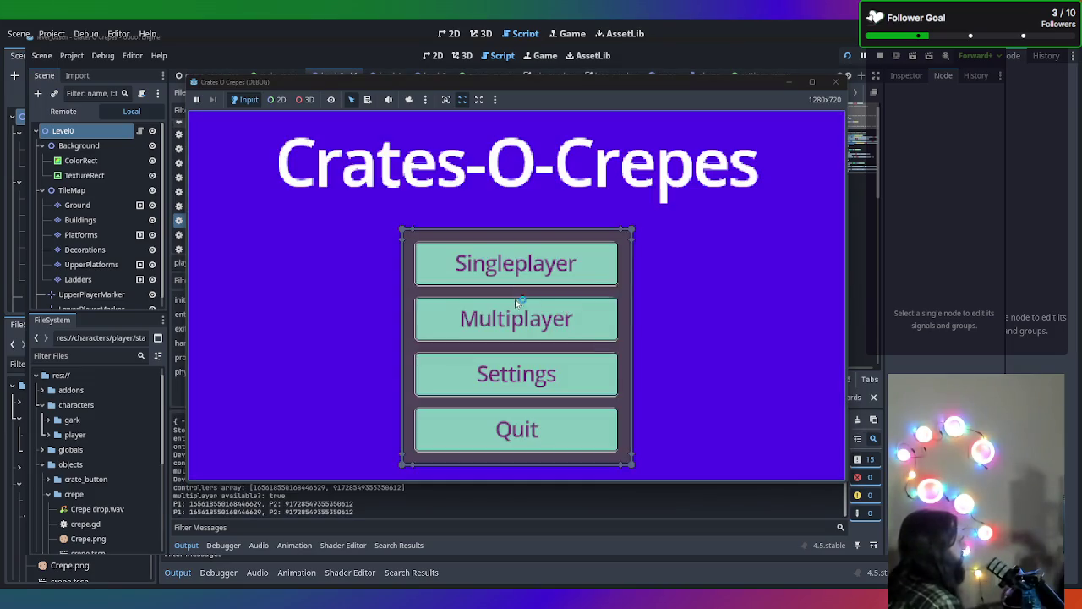
Play a Multiplayer round, moving the green and pink players and pressing action on each, then close it
left_click(517, 308)
key("Left")
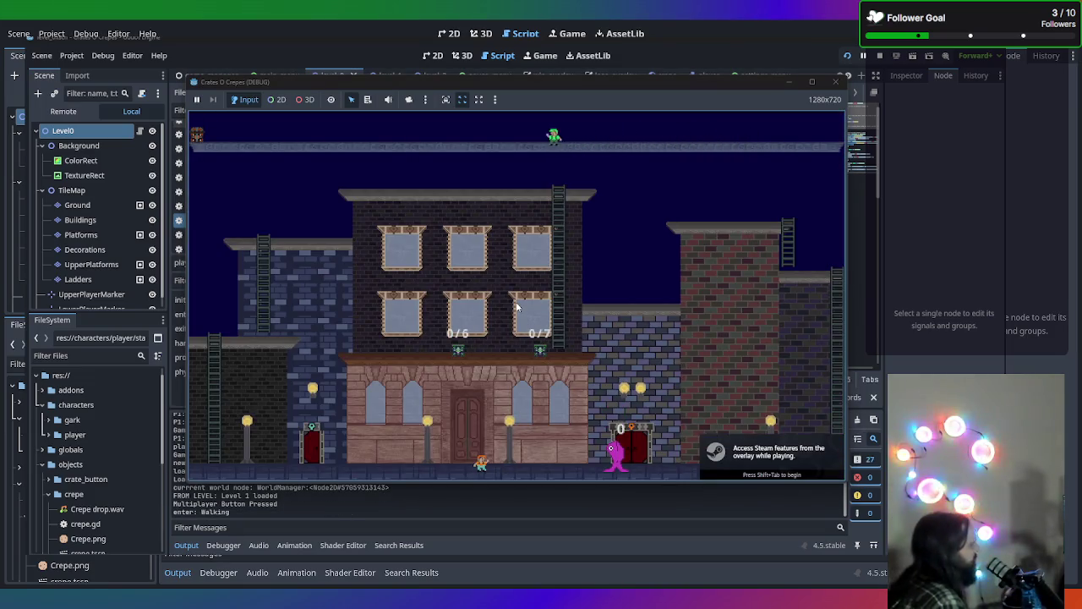
key("space")
key("Right")
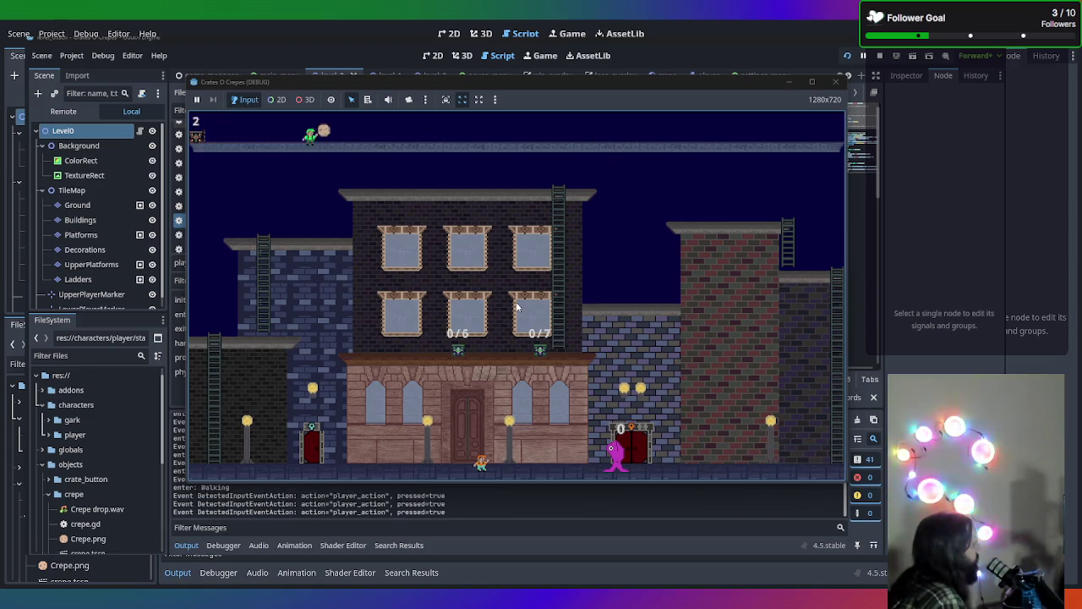
key("space")
key("Left")
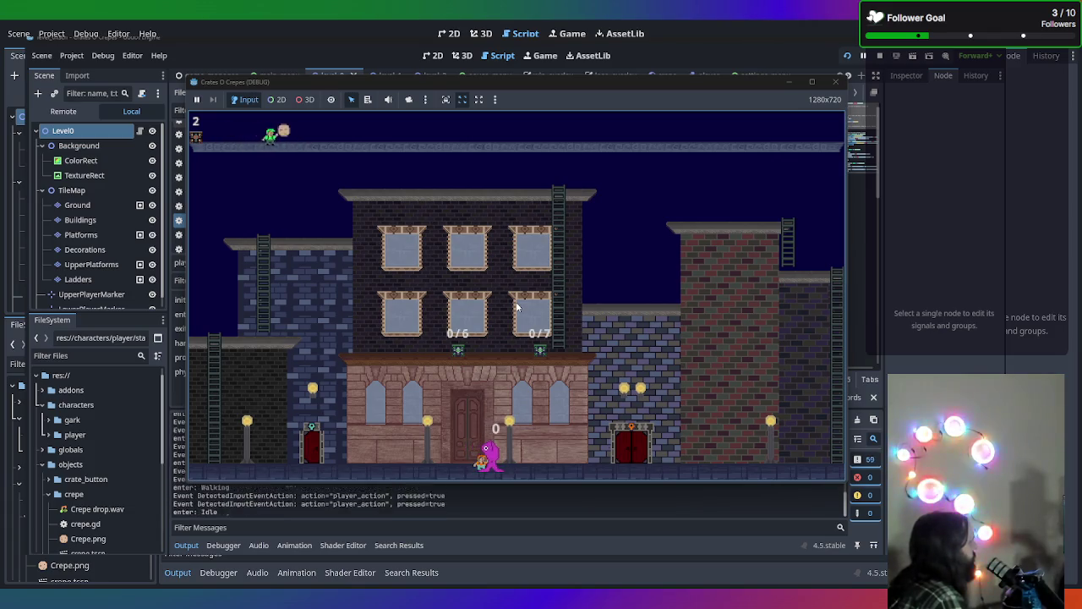
key("Right")
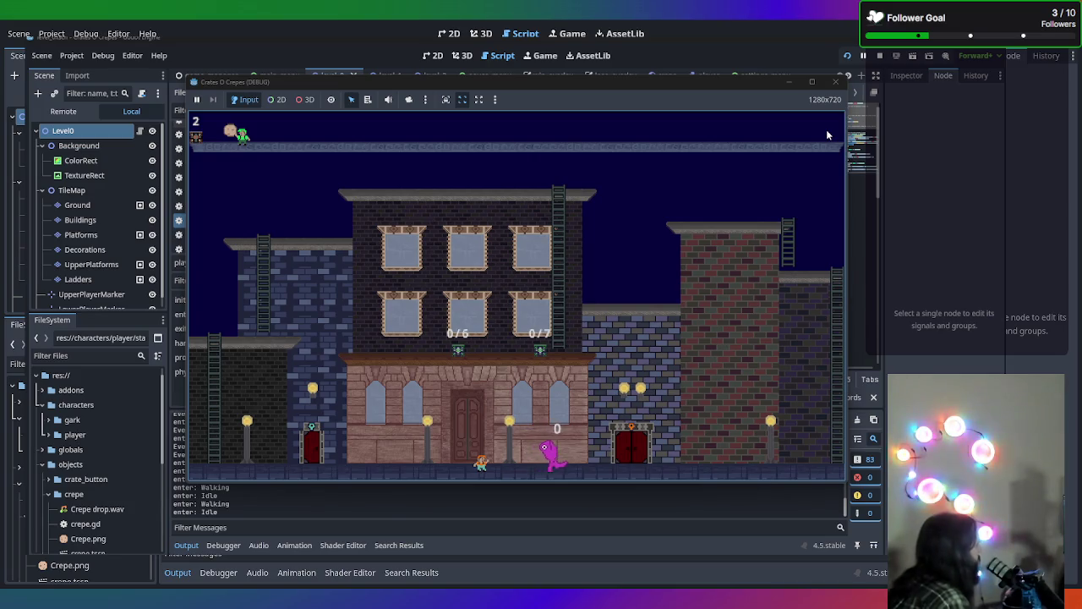
key("space")
key("space")
key("Left")
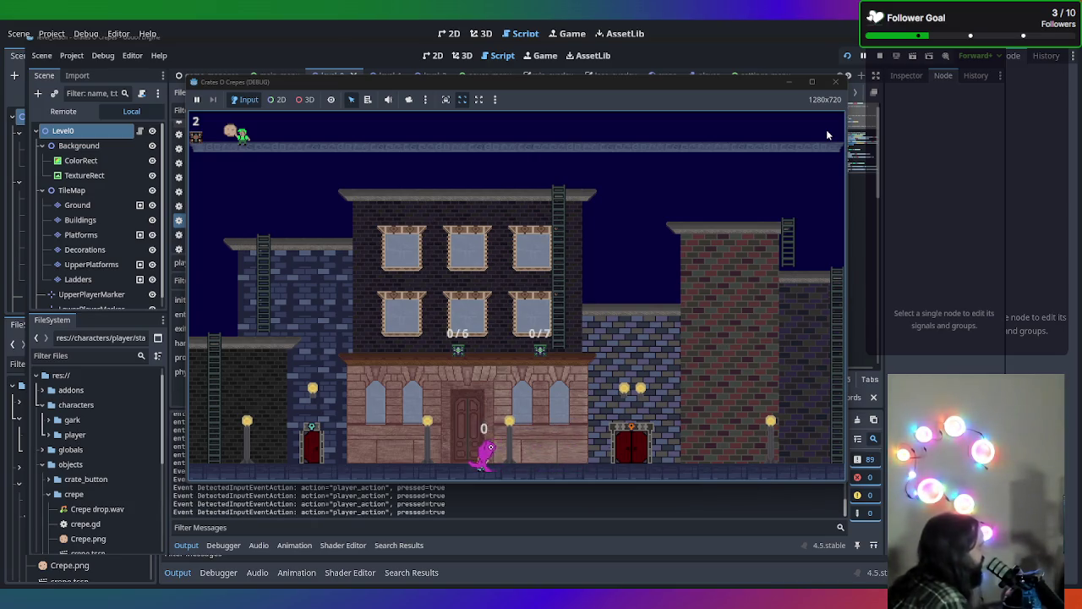
left_click(836, 81)
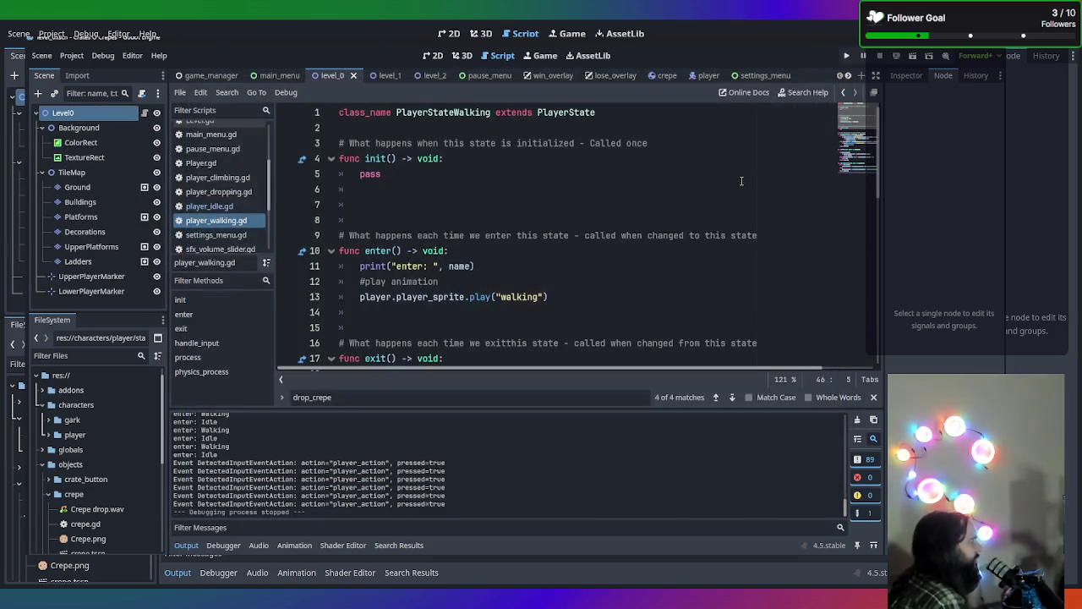
Open 00_player_state.gd and review its state references and init function
scroll(563, 277, "down", 10)
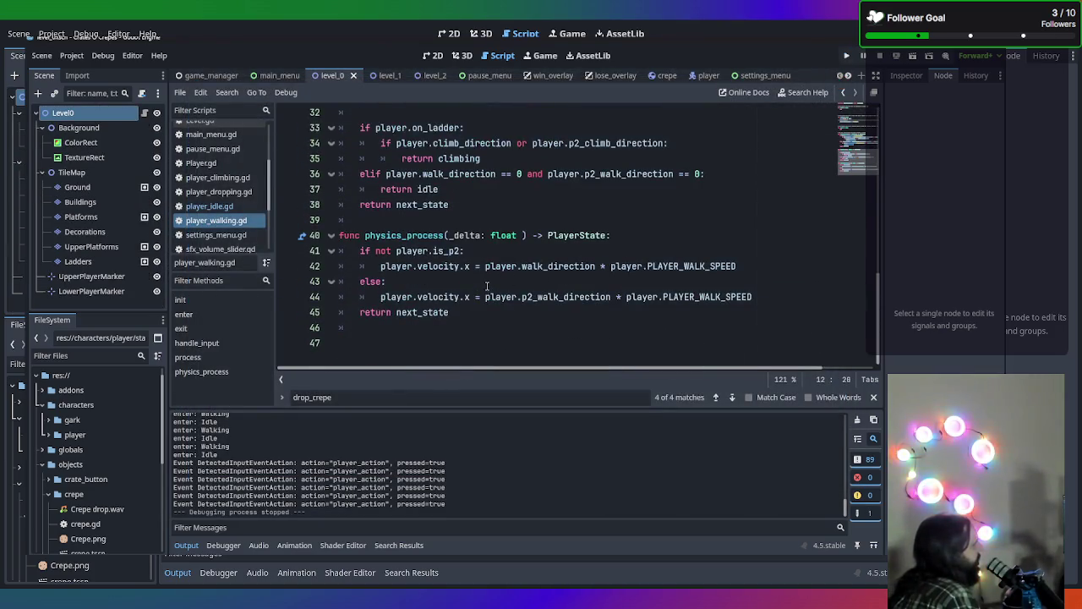
scroll(487, 286, "up", 10)
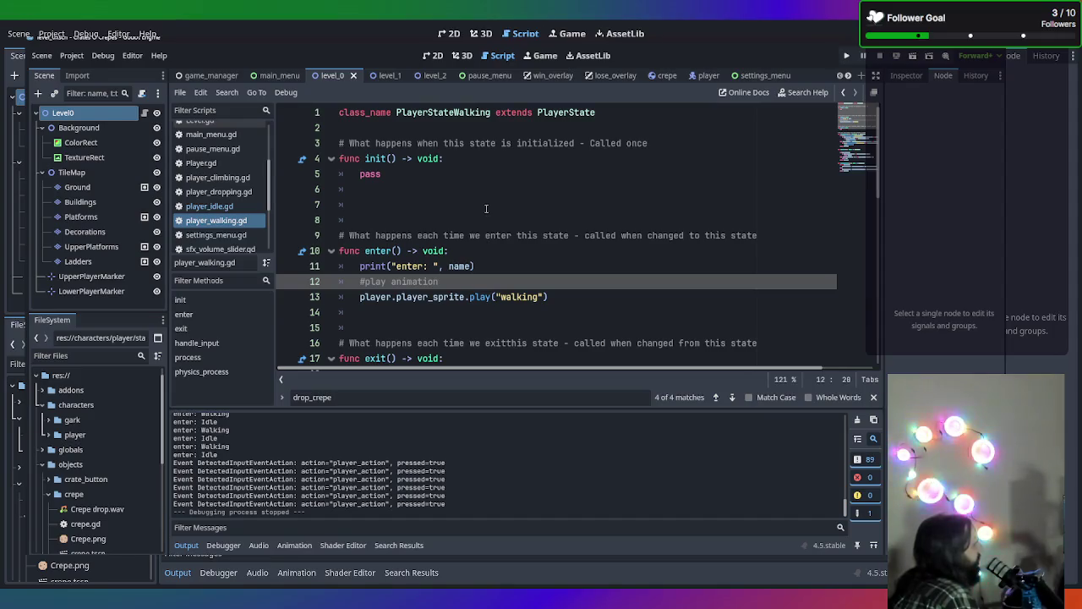
scroll(224, 169, "up", 3)
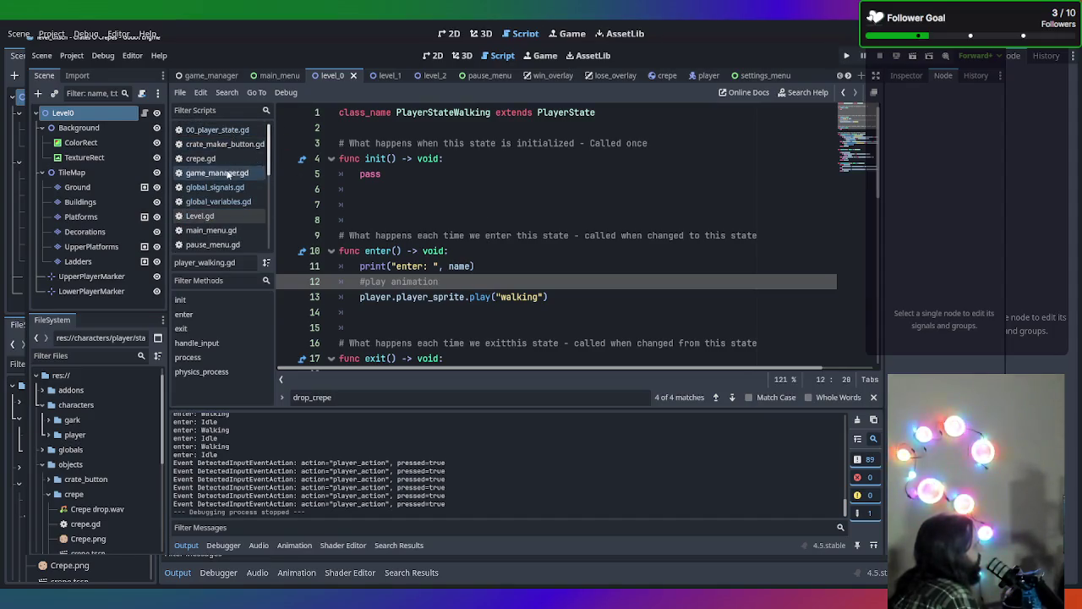
left_click(215, 129)
scroll(497, 203, "down", 4)
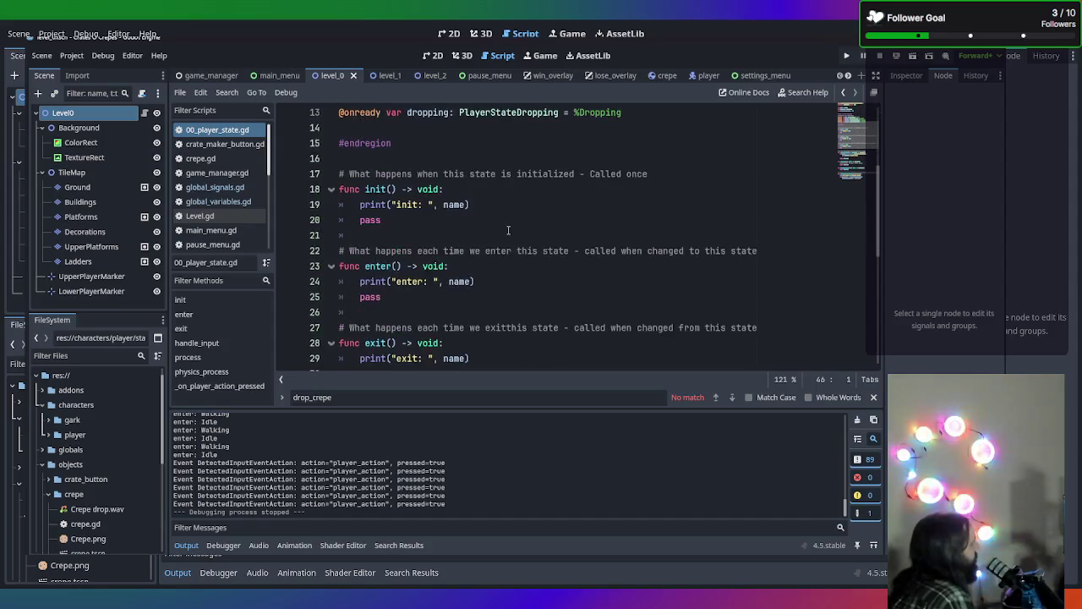
scroll(466, 213, "down", 5)
scroll(466, 213, "down", 1)
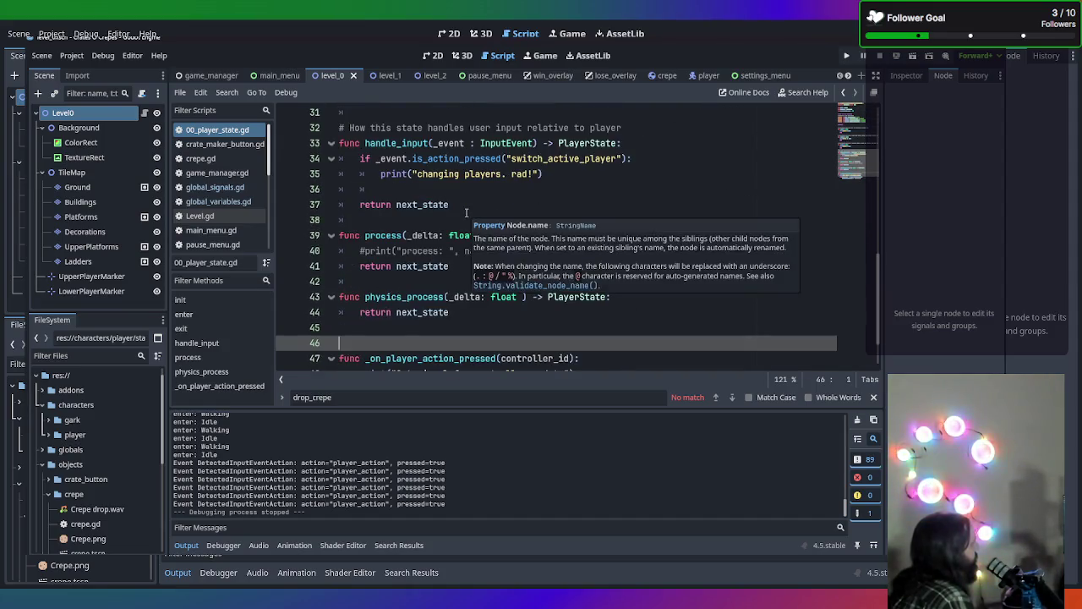
scroll(466, 213, "up", 6)
scroll(519, 216, "down", 7)
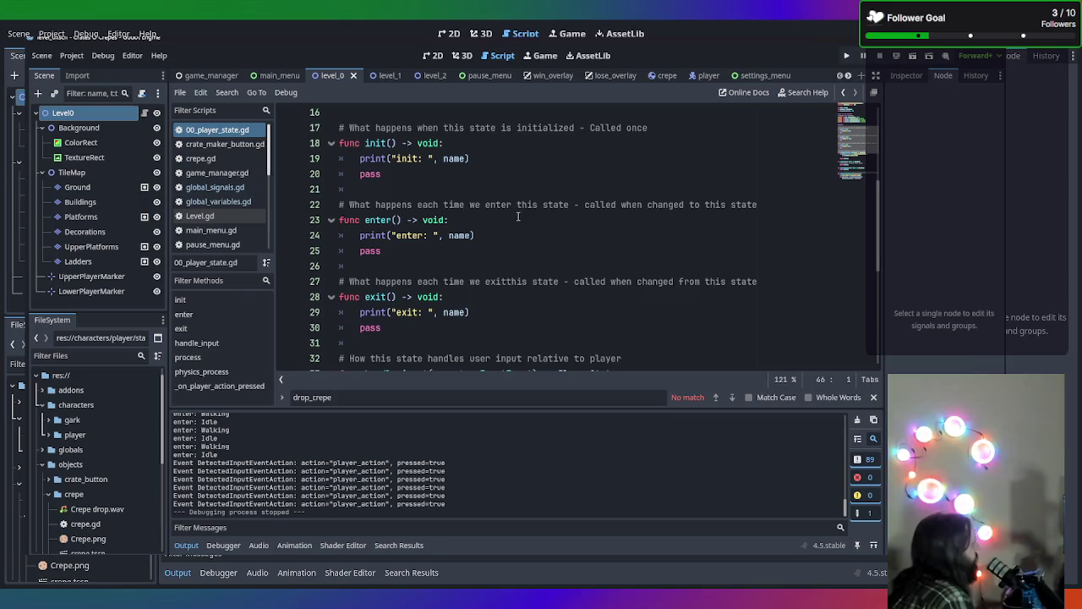
scroll(518, 216, "down", 1)
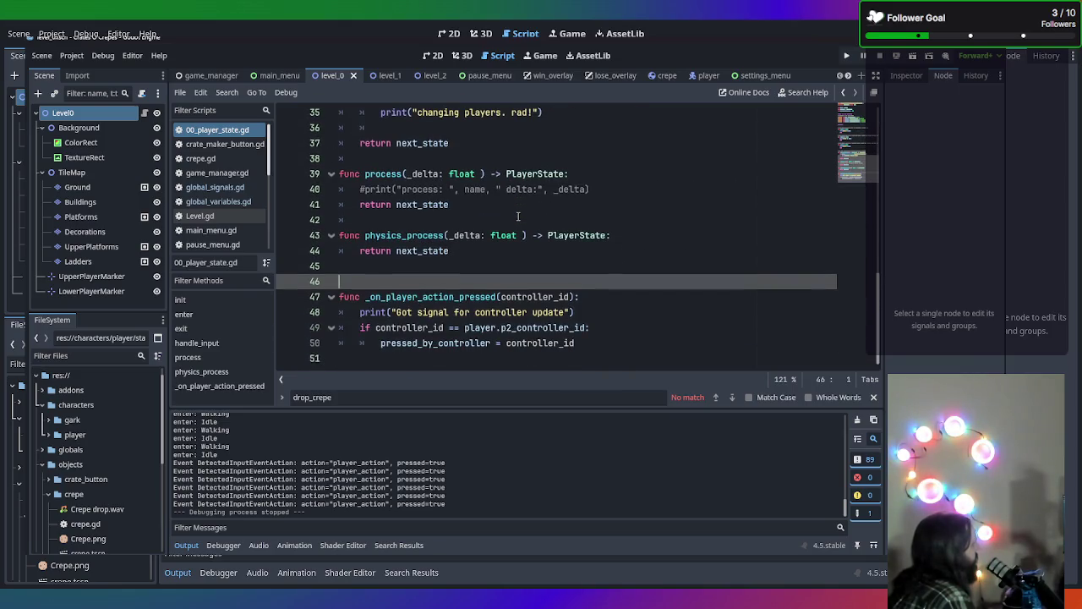
scroll(516, 217, "up", 8)
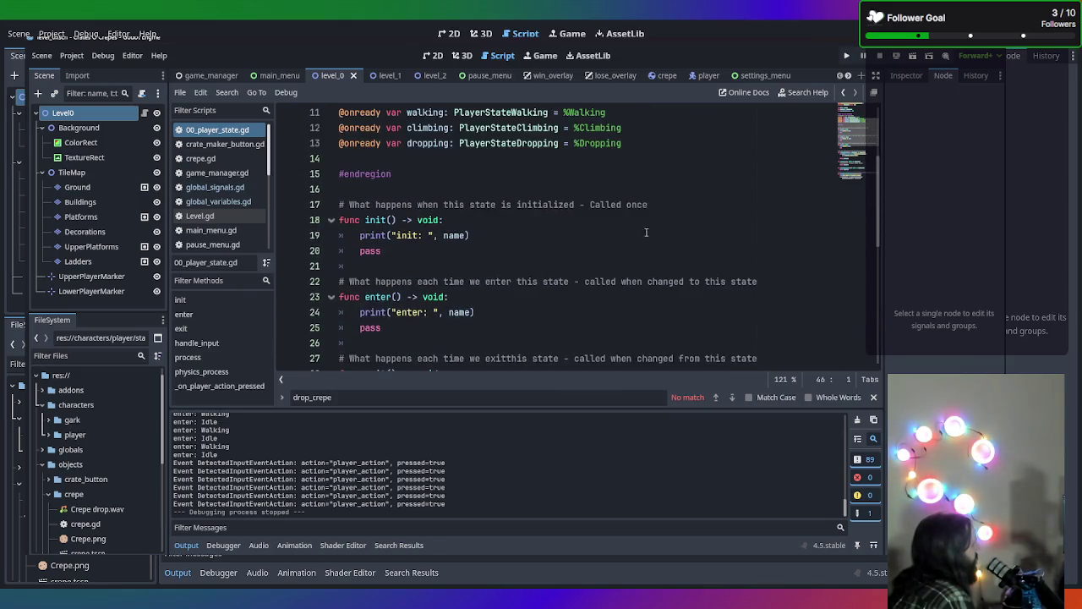
Insert blank lines after pass at the end of init()
left_click(571, 255)
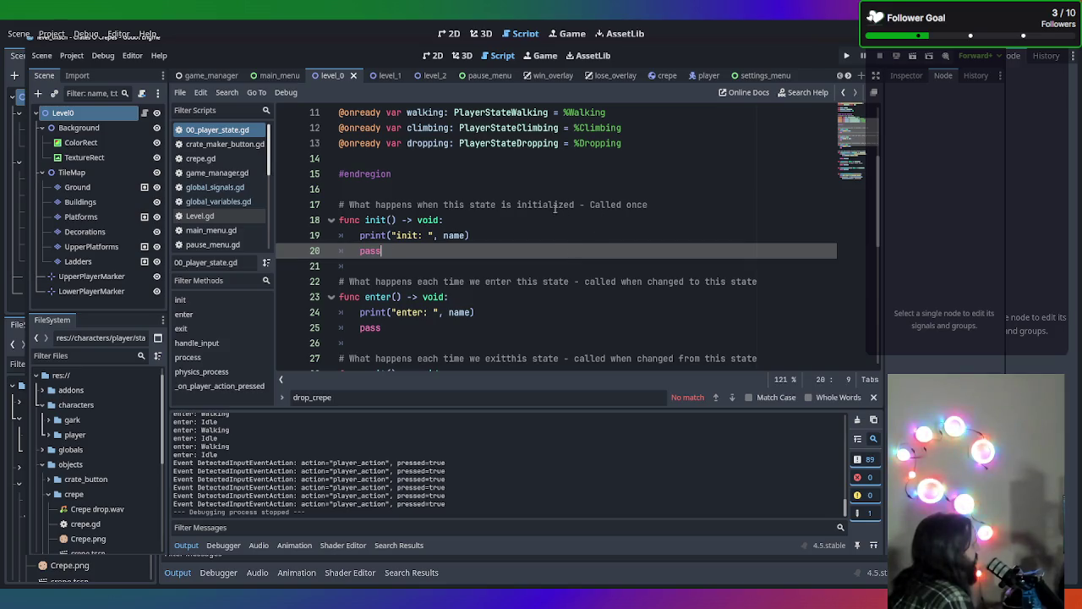
left_click(672, 186)
left_click(673, 177)
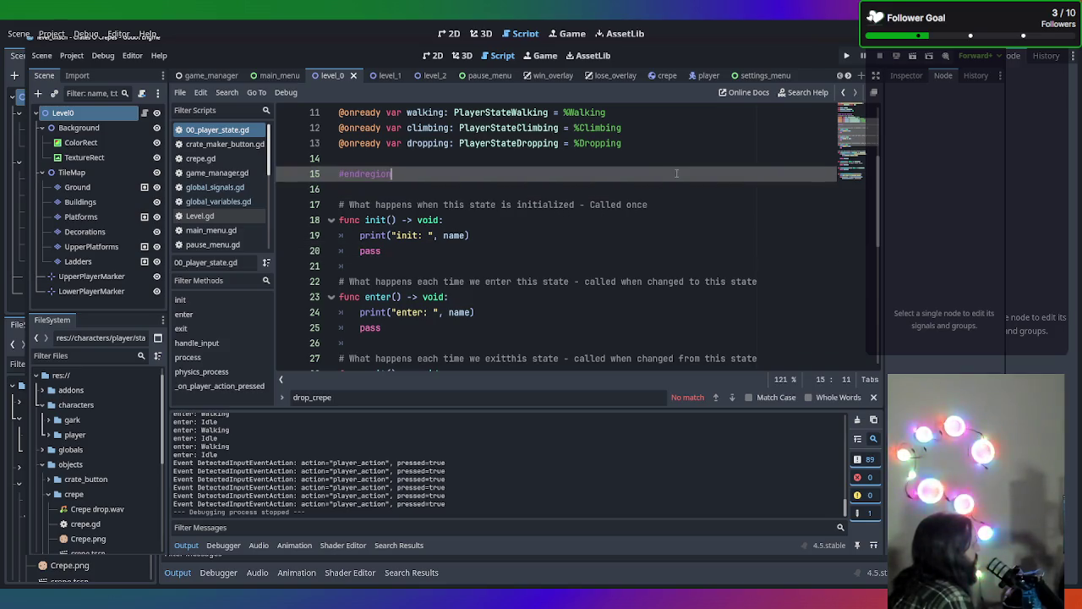
left_click(627, 254)
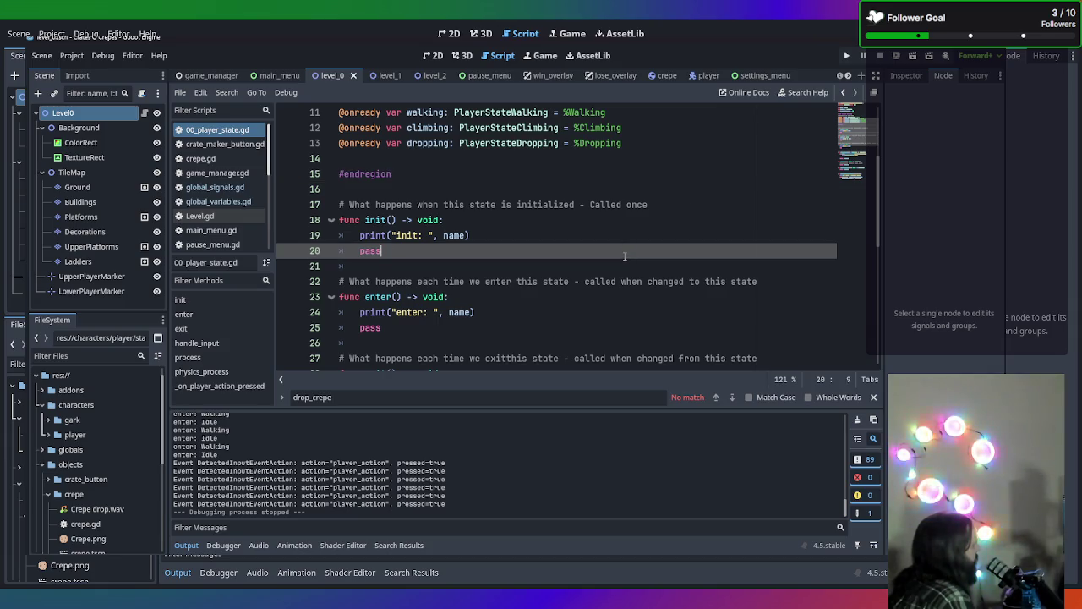
key("Return")
key("Return")
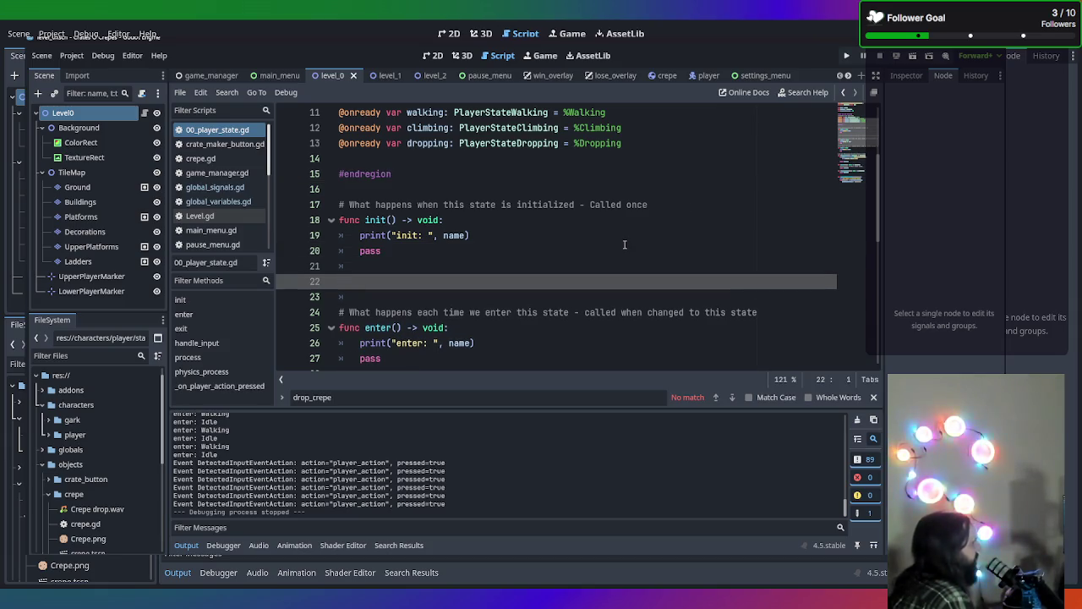
Declare func _ready() -> void: after init with an indented body line
type("func _")
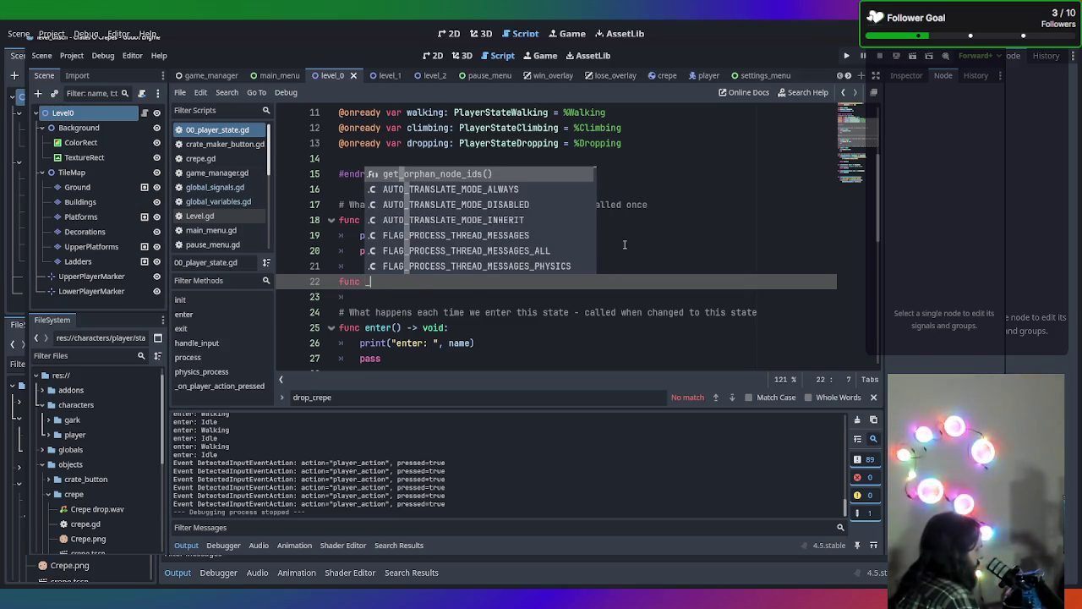
type("rea")
key("Return")
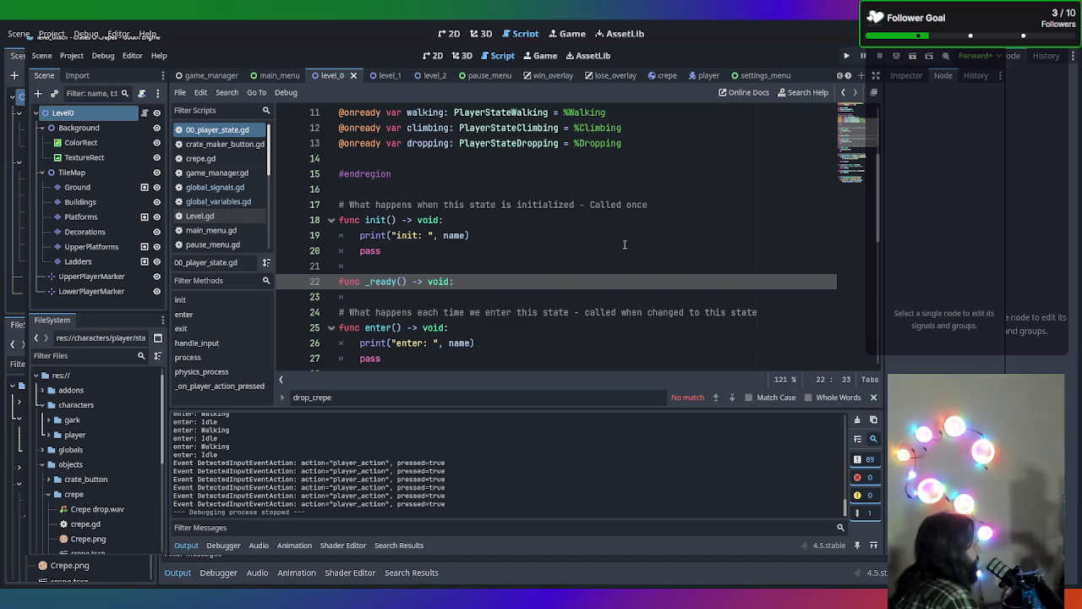
key("Return")
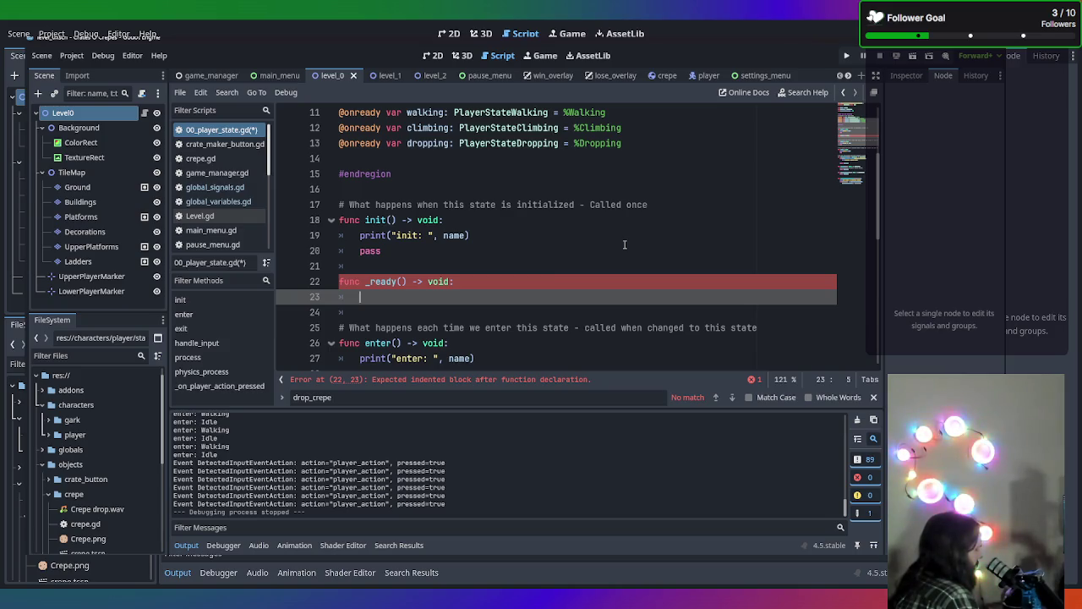
Start the _ready body with global_signals and browse its suggestions, then check global_signals.gd
type("global")
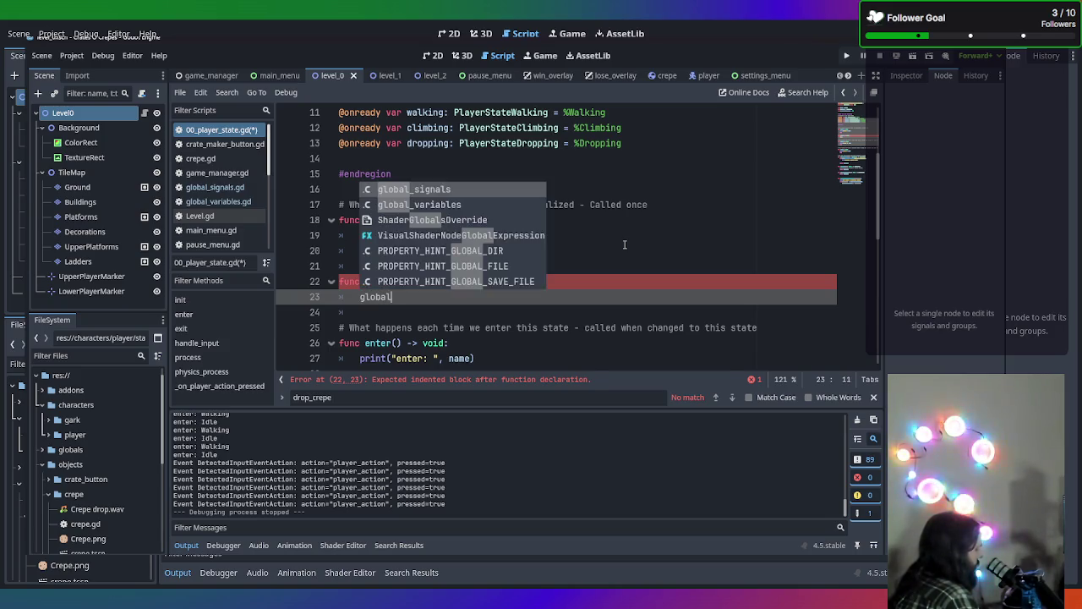
type("_si")
key("Return")
type(".")
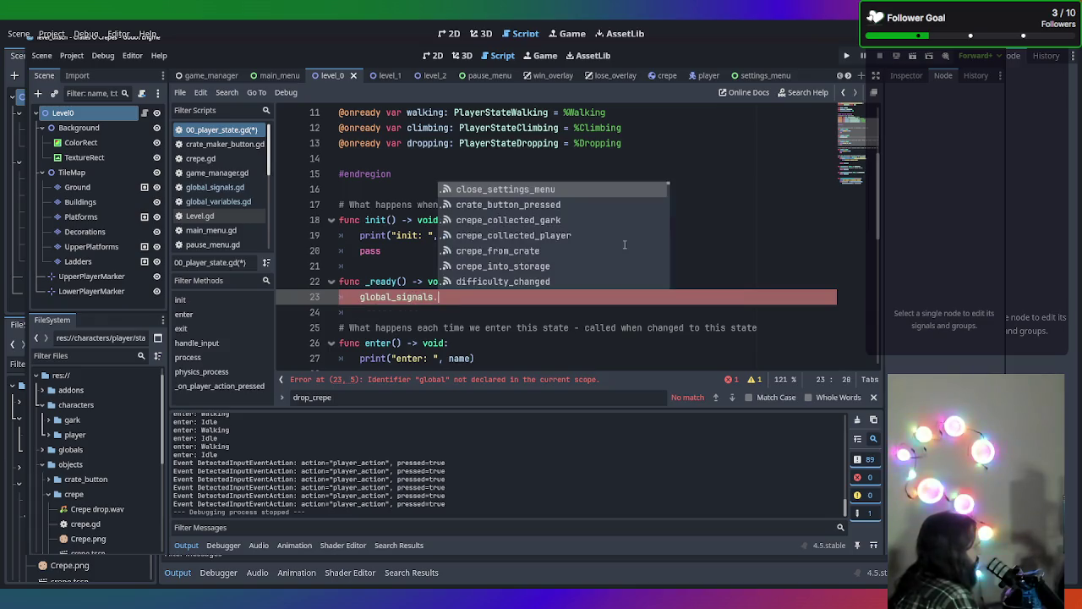
type("conreo")
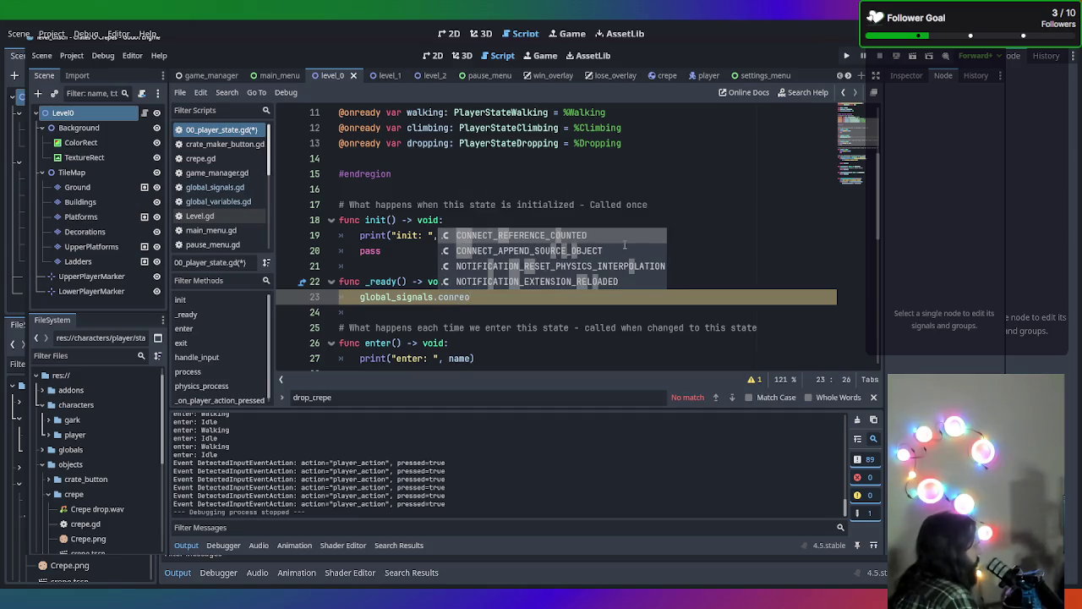
key("BackSpace")
key("BackSpace")
type("on")
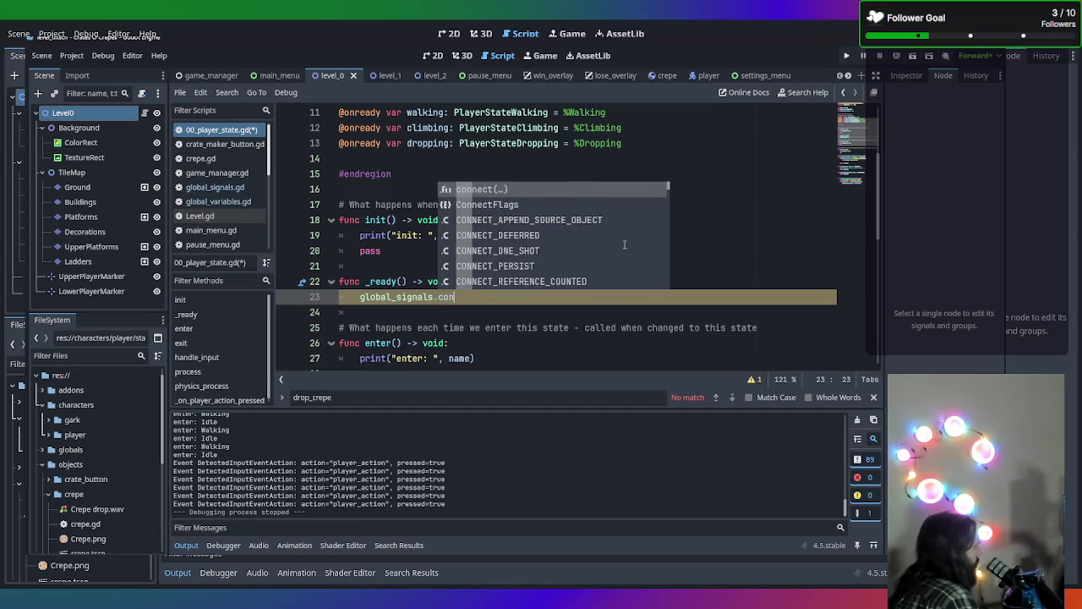
key("BackSpace")
key("BackSpace")
key("BackSpace")
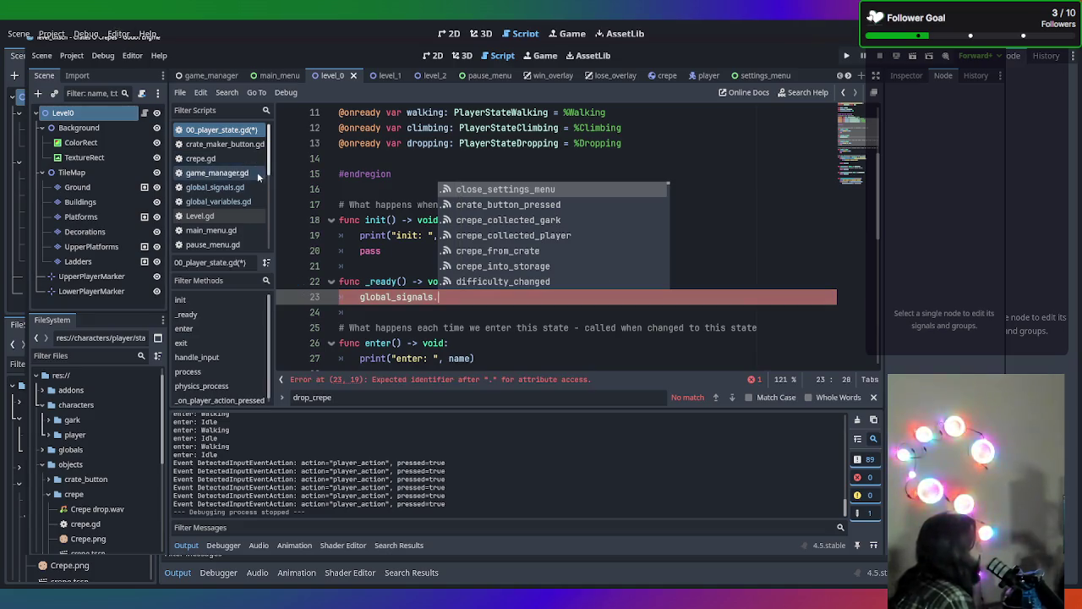
scroll(462, 252, "down", 2)
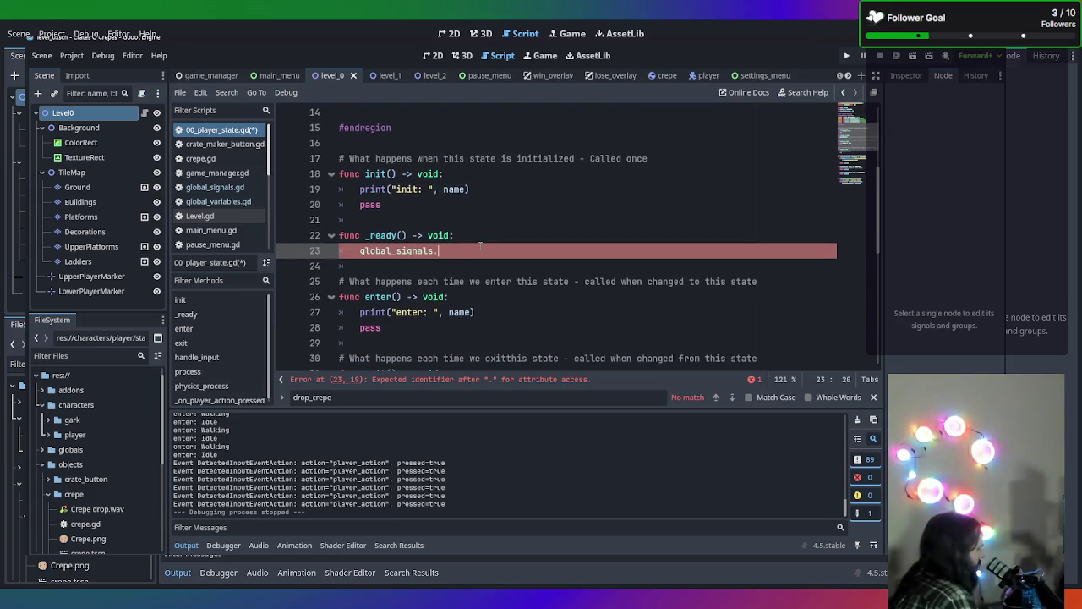
type("c")
key("BackSpace")
type("bu")
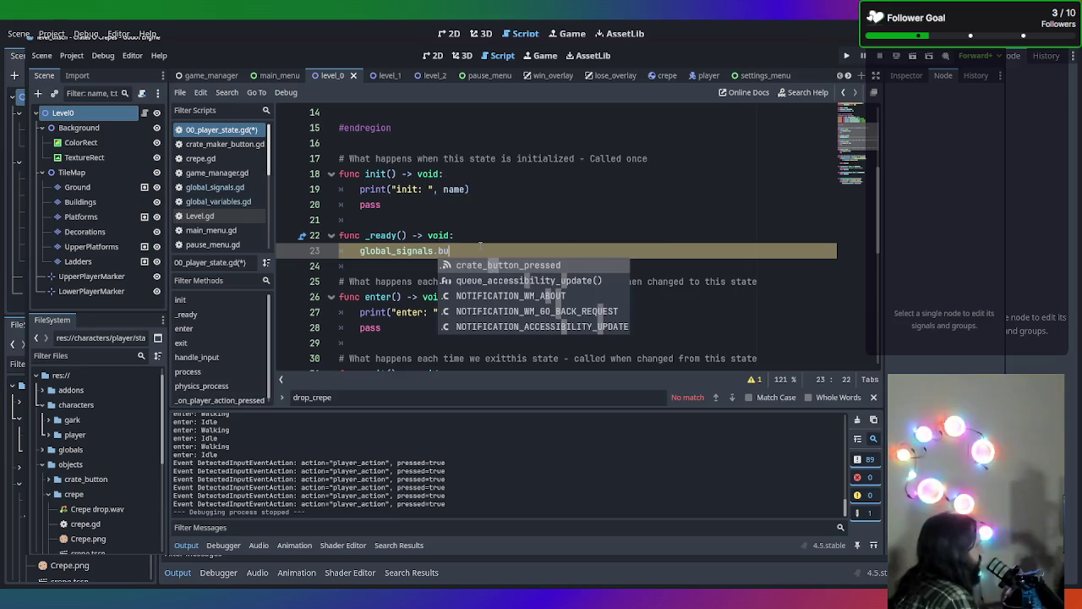
key("BackSpace")
key("BackSpace")
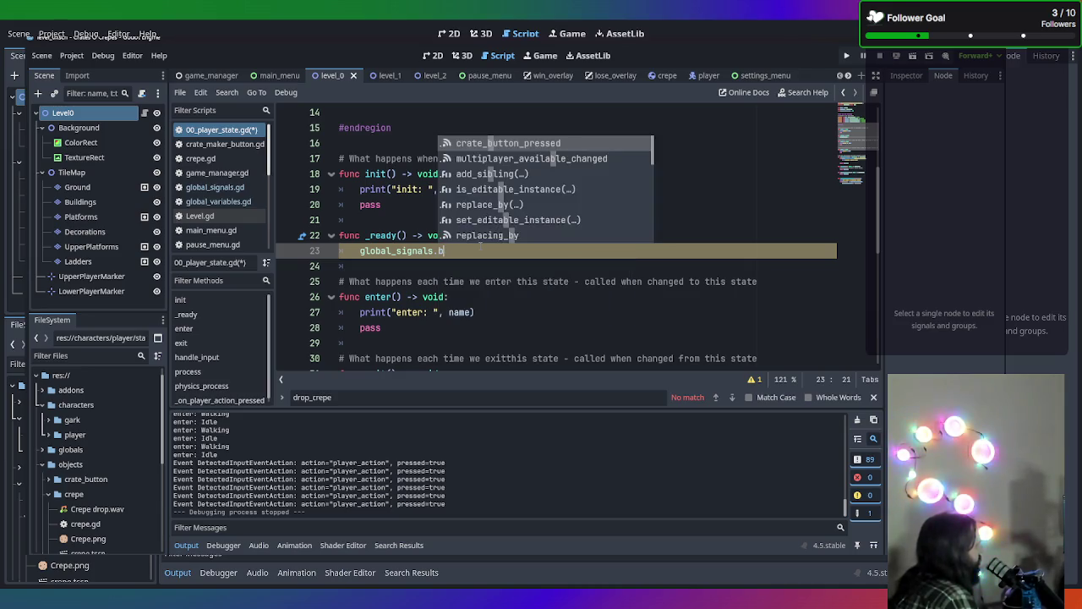
key("BackSpace")
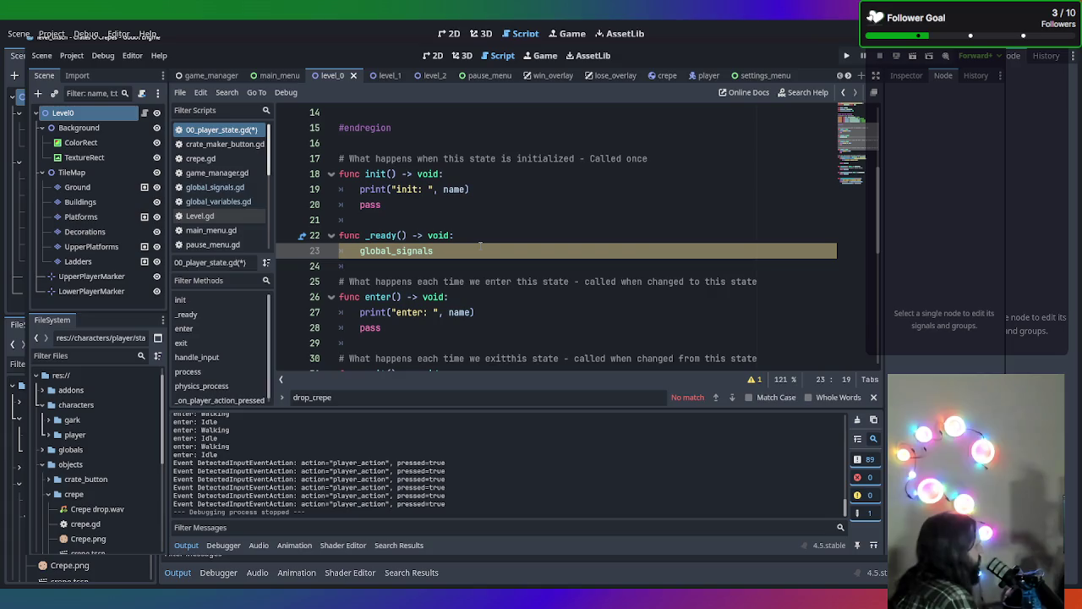
type(".pre")
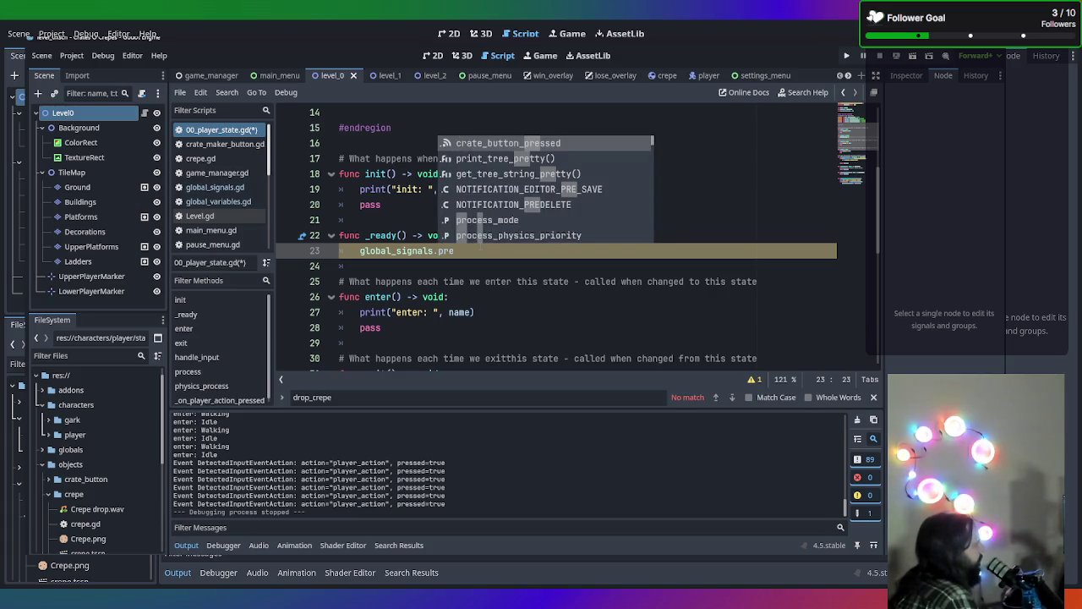
key("BackSpace")
key("BackSpace")
key("BackSpace")
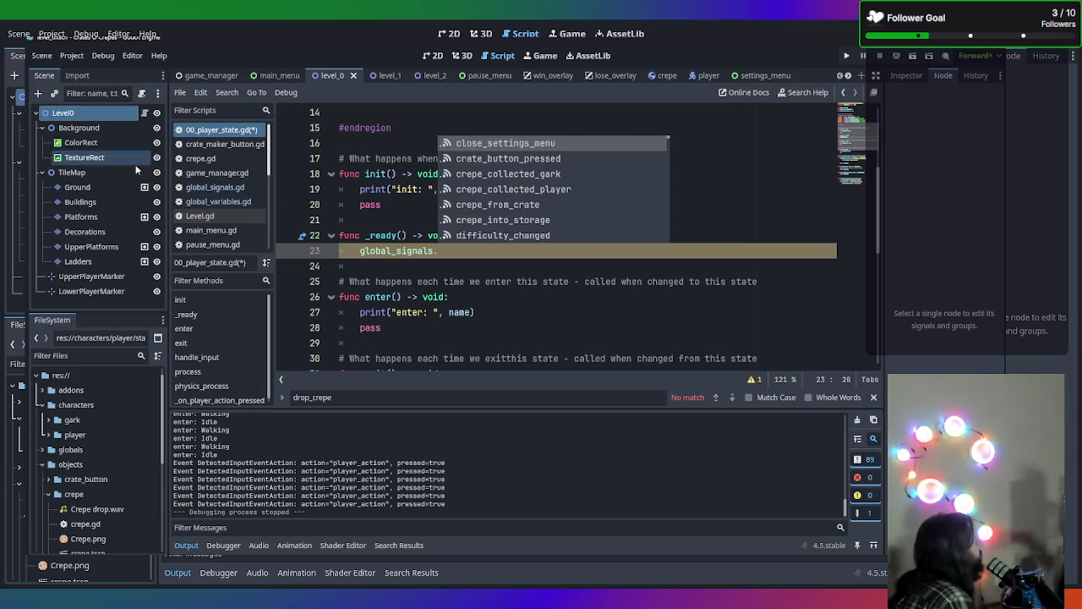
left_click(231, 188)
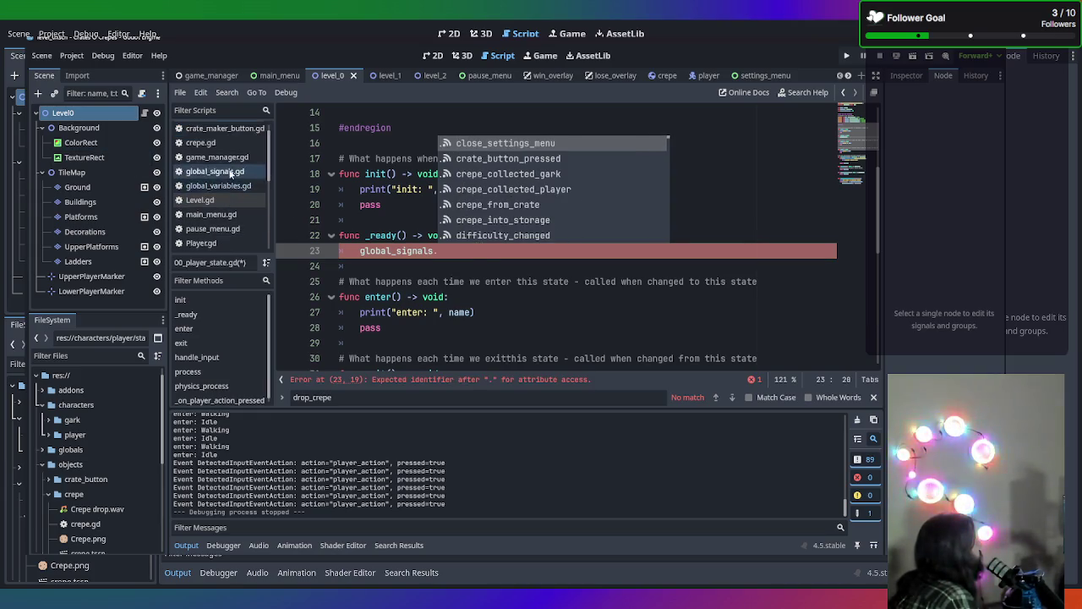
scroll(467, 294, "down", 1)
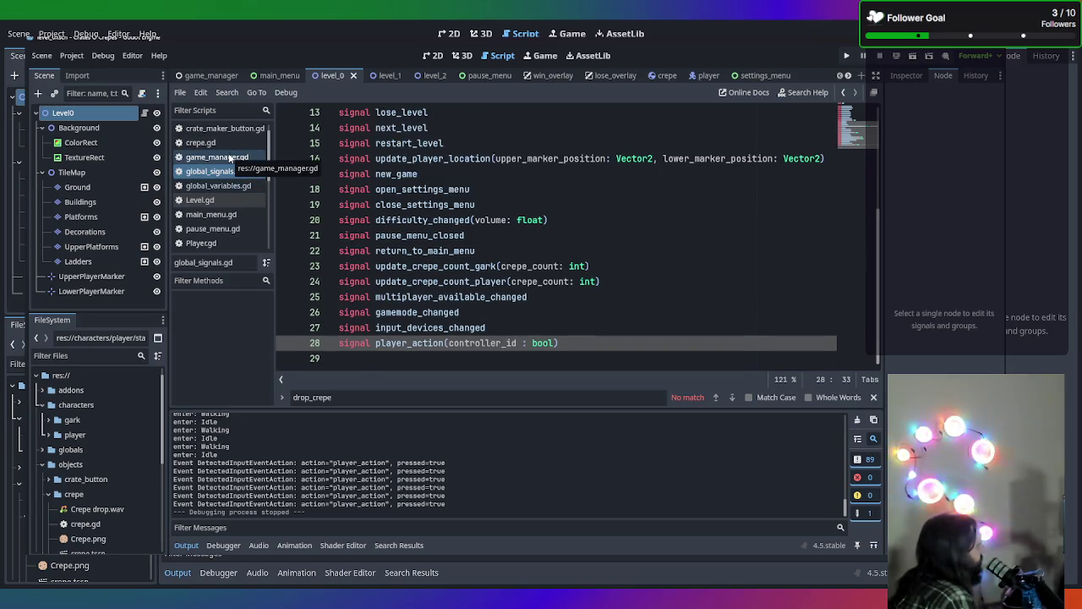
left_click(226, 186)
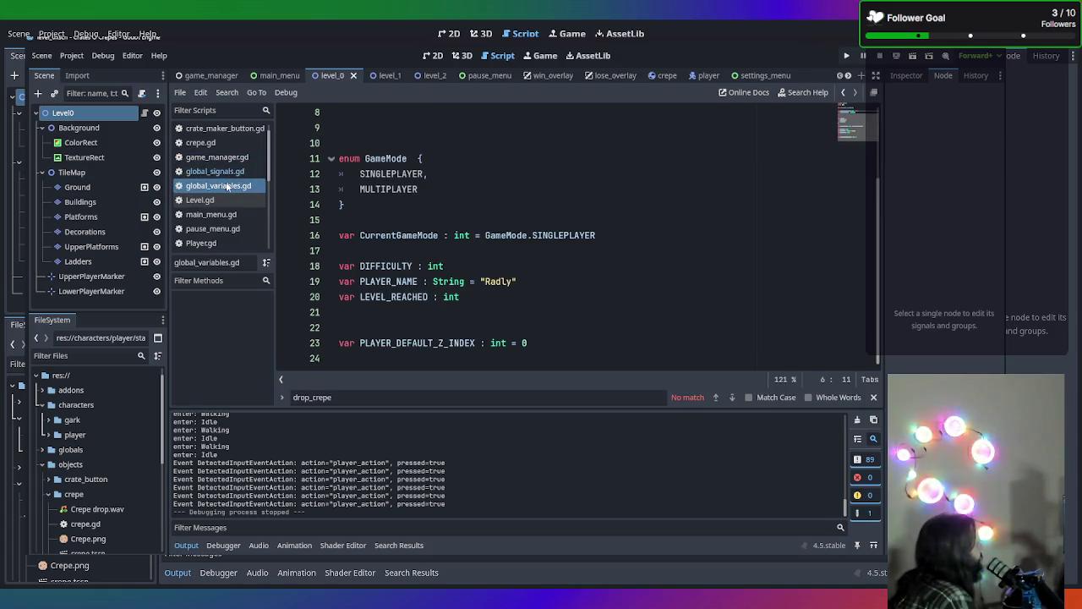
left_click(226, 172)
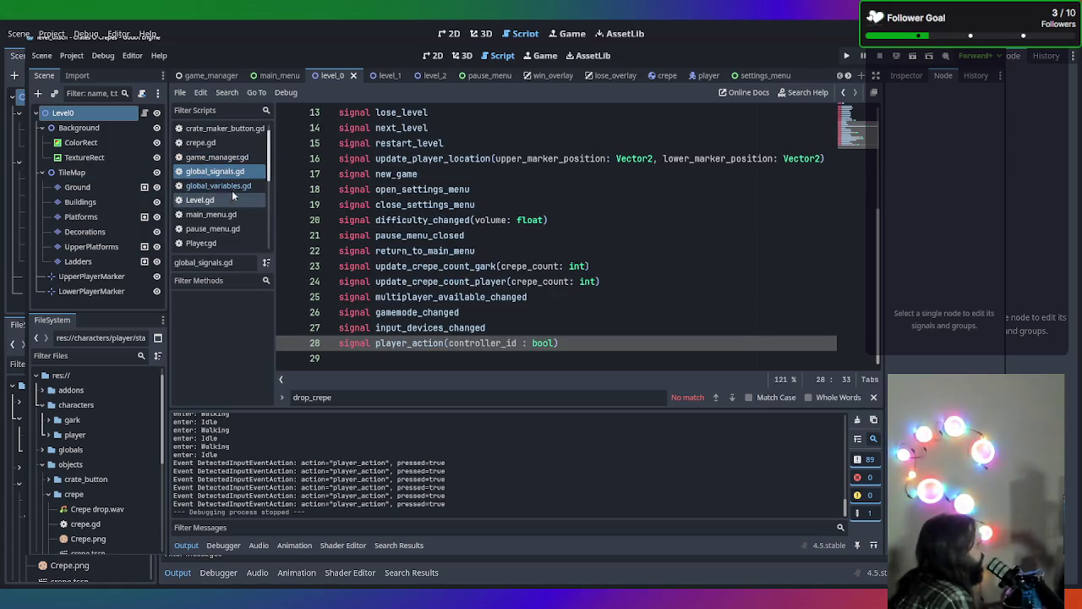
left_click(221, 130)
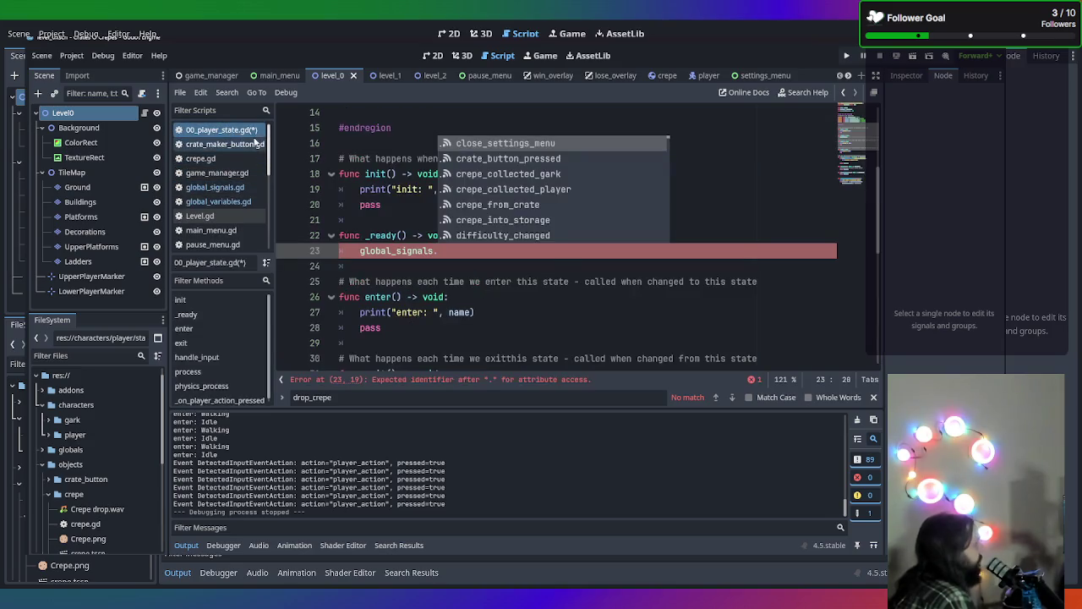
Complete line 23 as global_signals.player_action.connect(_on_player_action_pressed)
type("player")
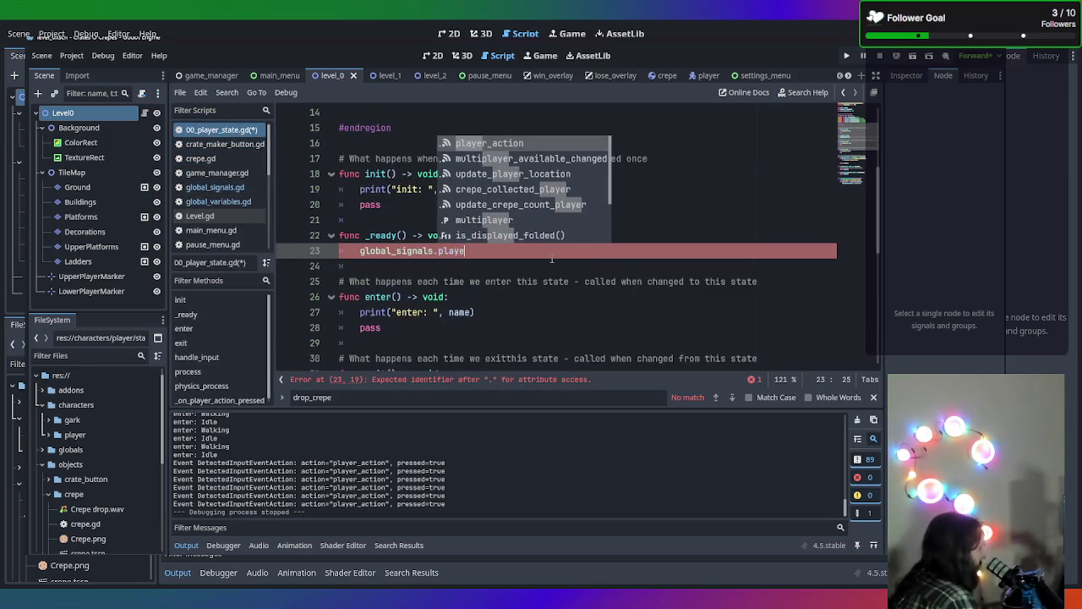
key("Return")
type(".")
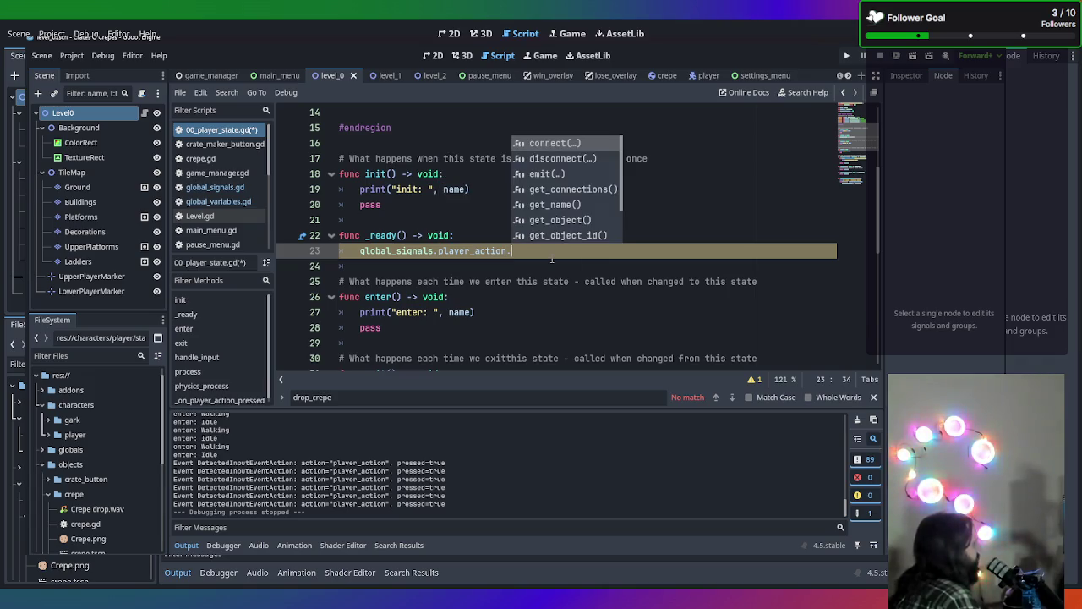
type("connect")
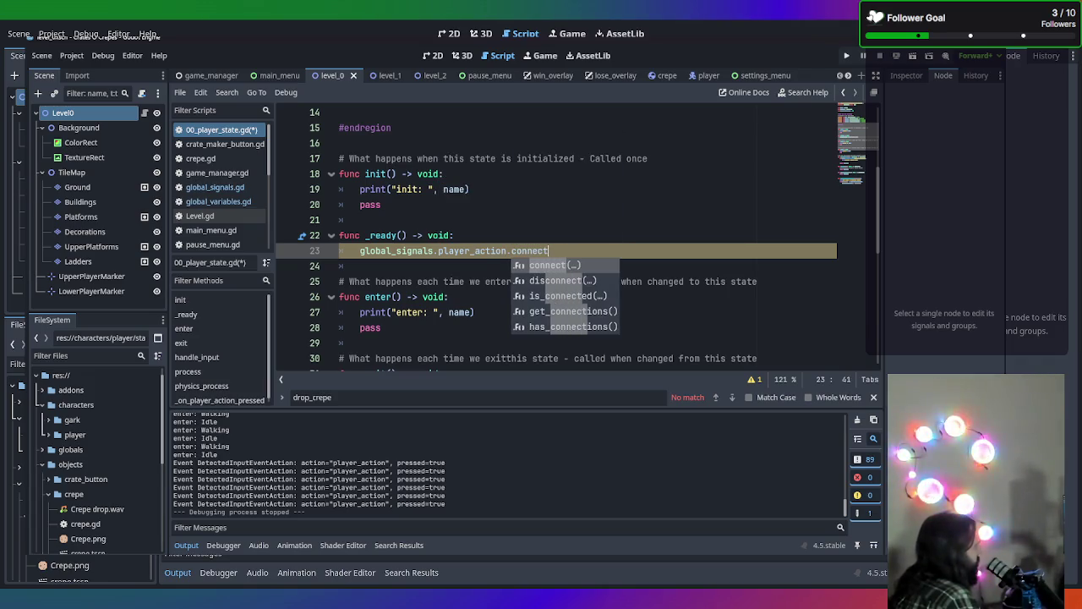
key("Return")
type("_p")
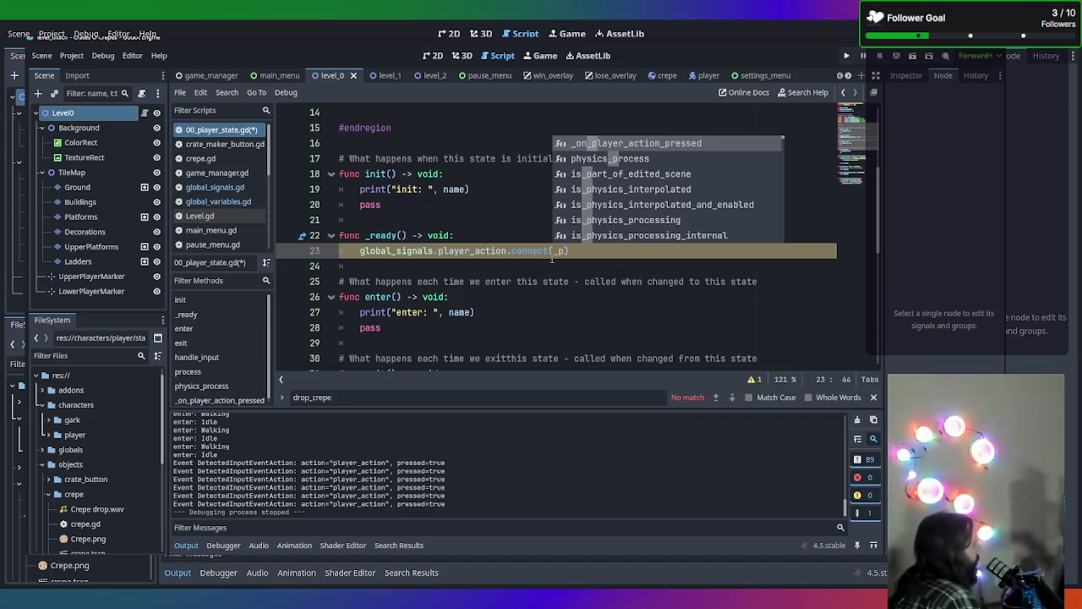
key("Return")
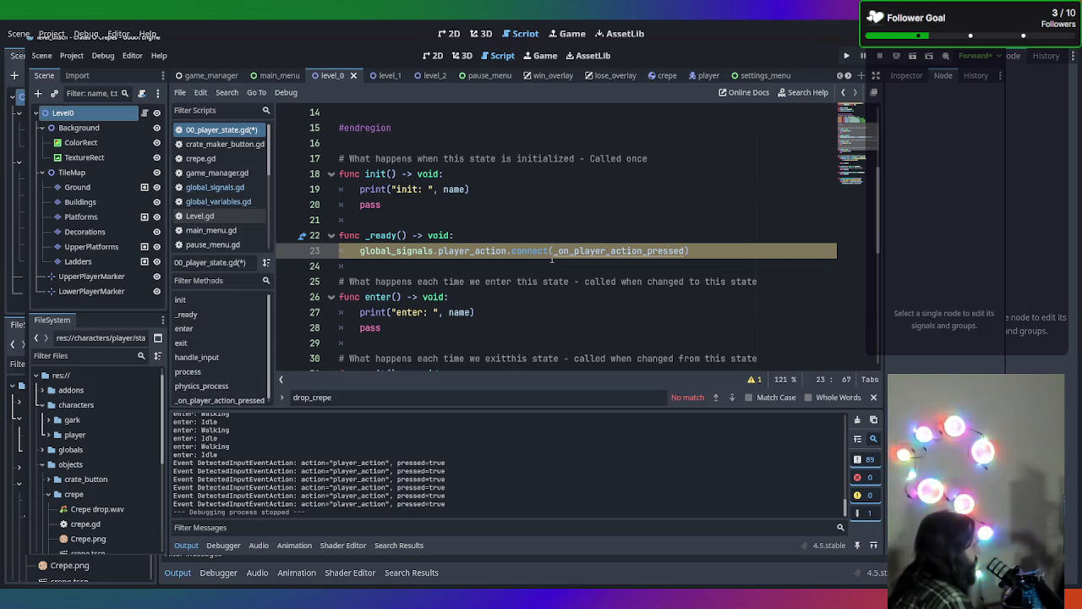
Save the player state script and run the game
key("ctrl+s")
scroll(558, 258, "down", 5)
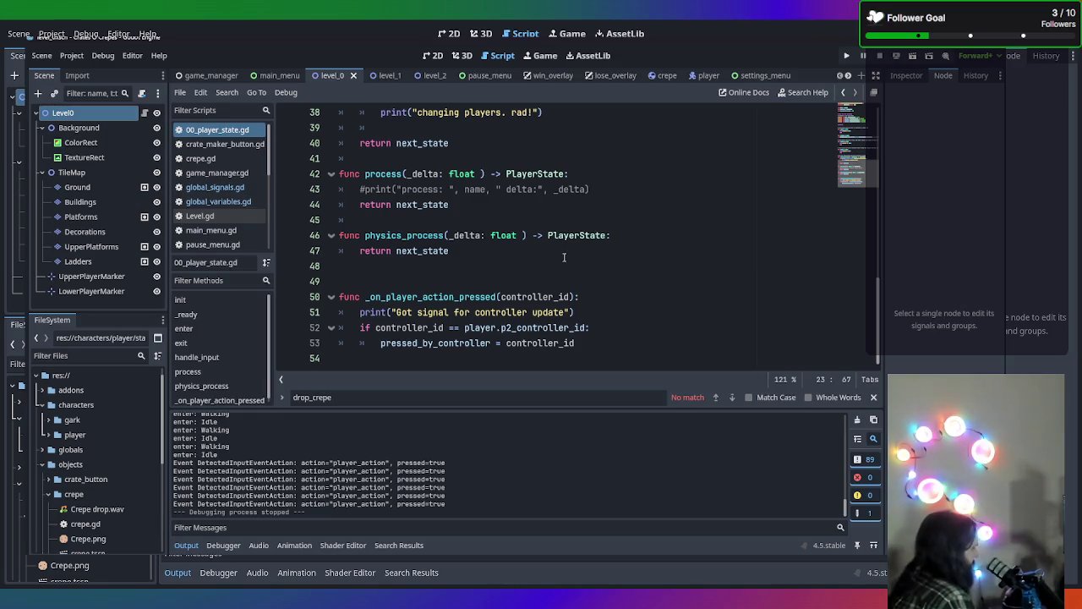
key("F5")
Test Multiplayer by walking the pink player left, stop the game, and return to scripting
left_click(501, 320)
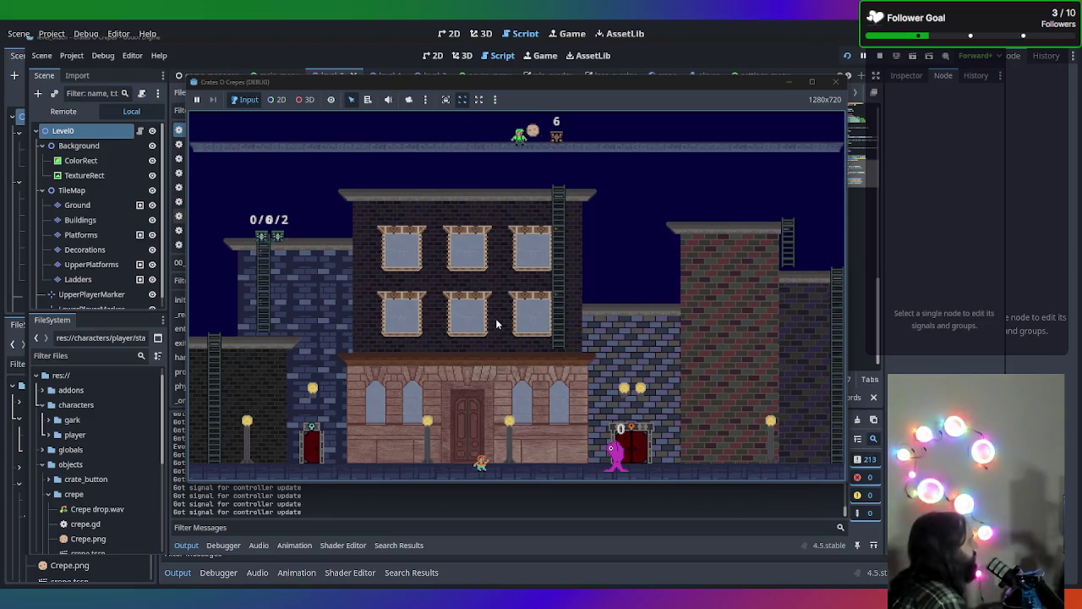
key("Left")
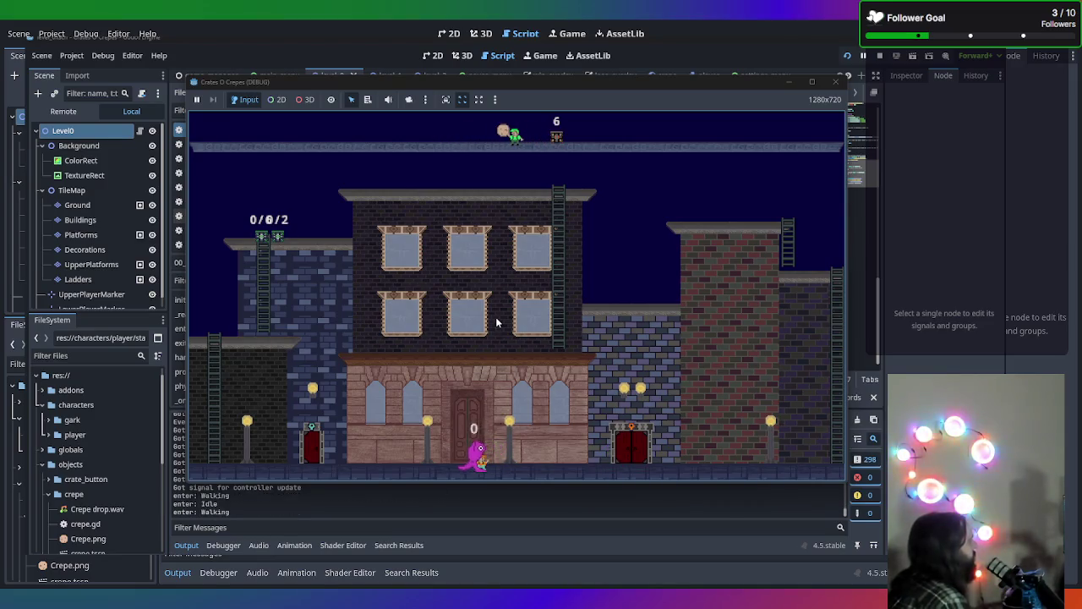
left_click(813, 82)
key("F8")
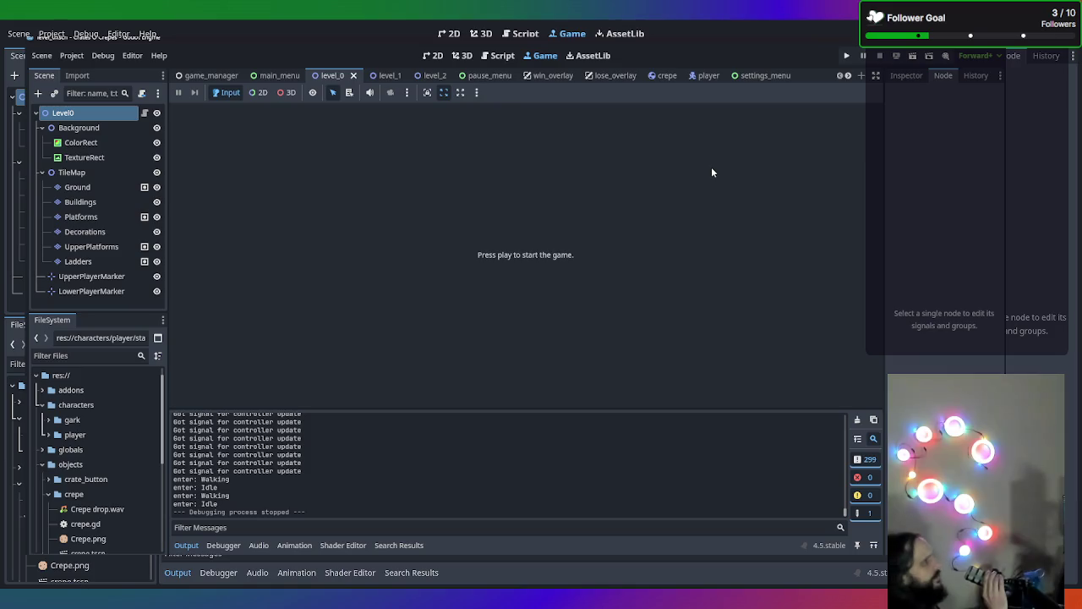
left_click(501, 60)
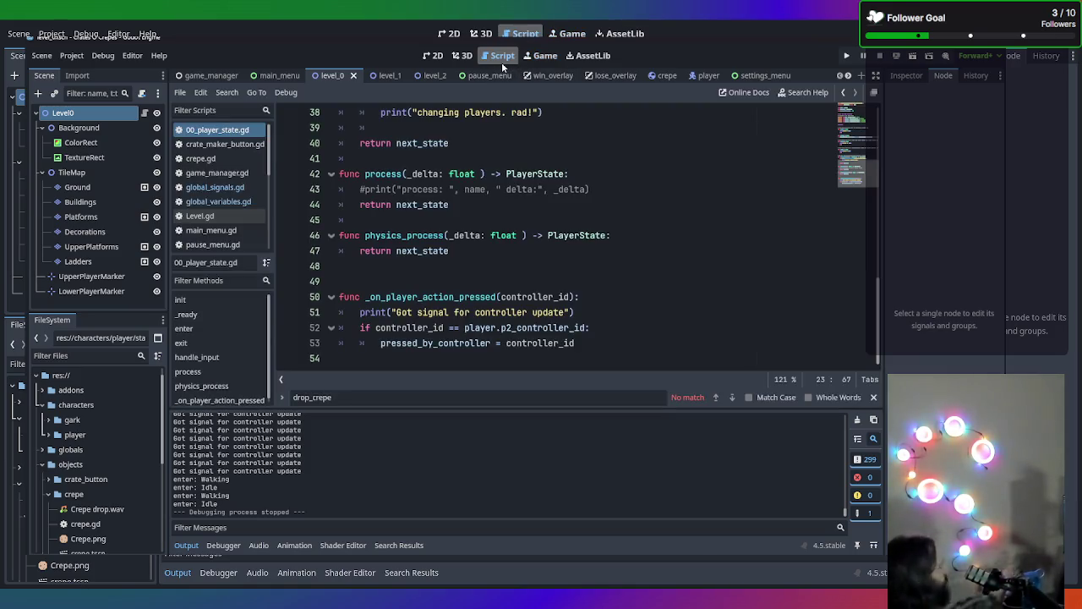
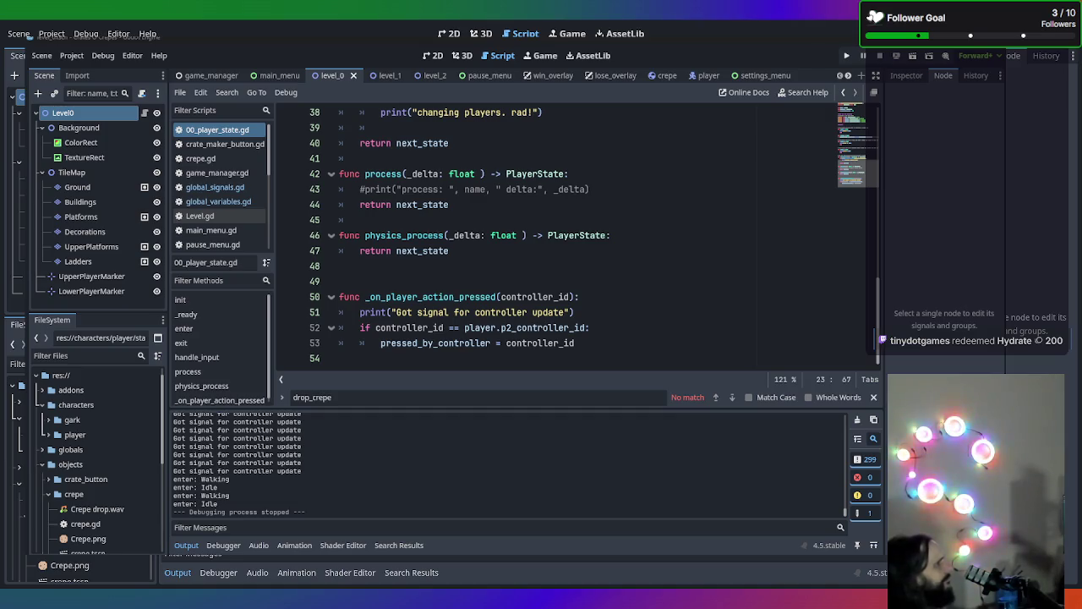
Test-run the game in Multiplayer mode, then close the game window
mouse_move(476, 330)
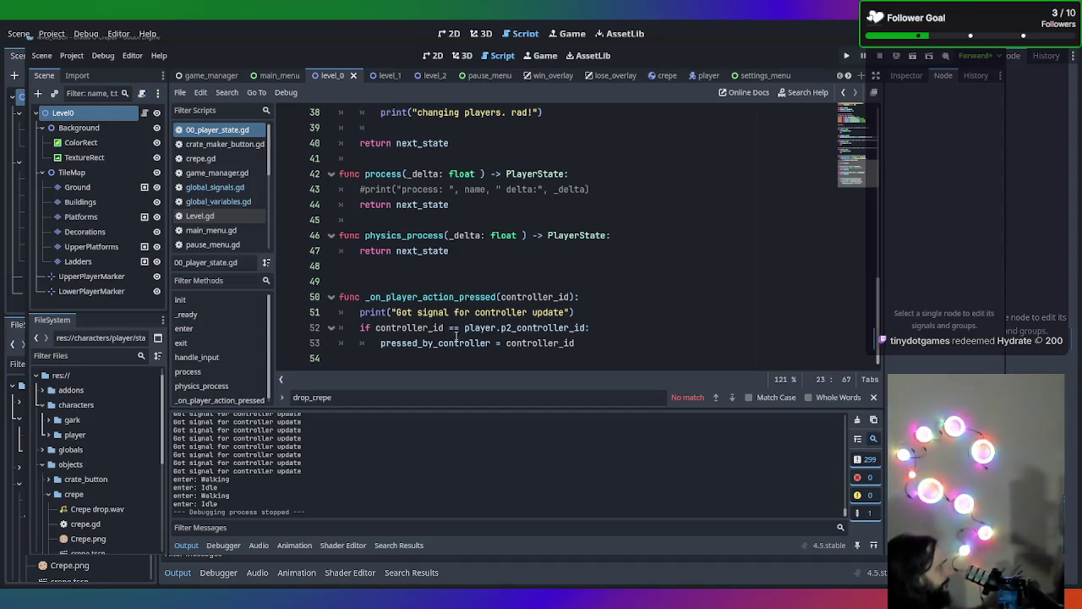
mouse_move(420, 340)
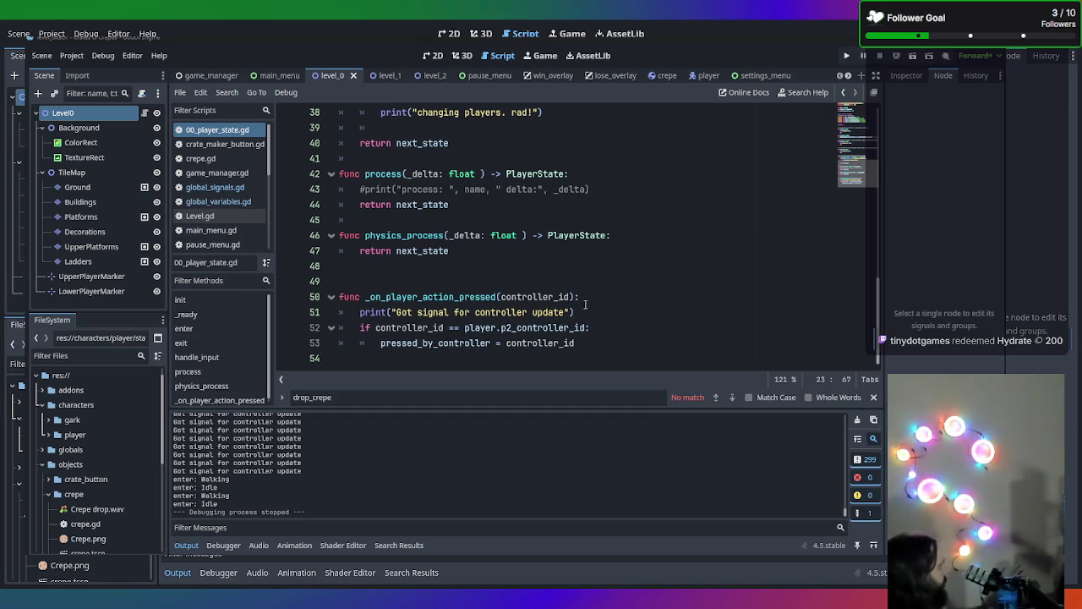
scroll(360, 469, "up", 5)
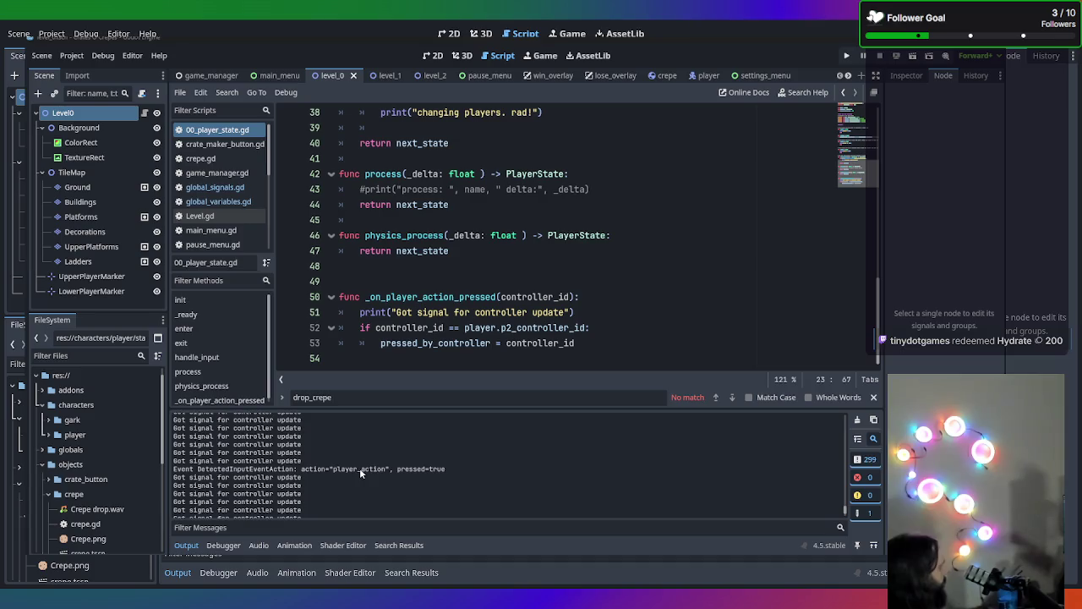
scroll(315, 479, "down", 2)
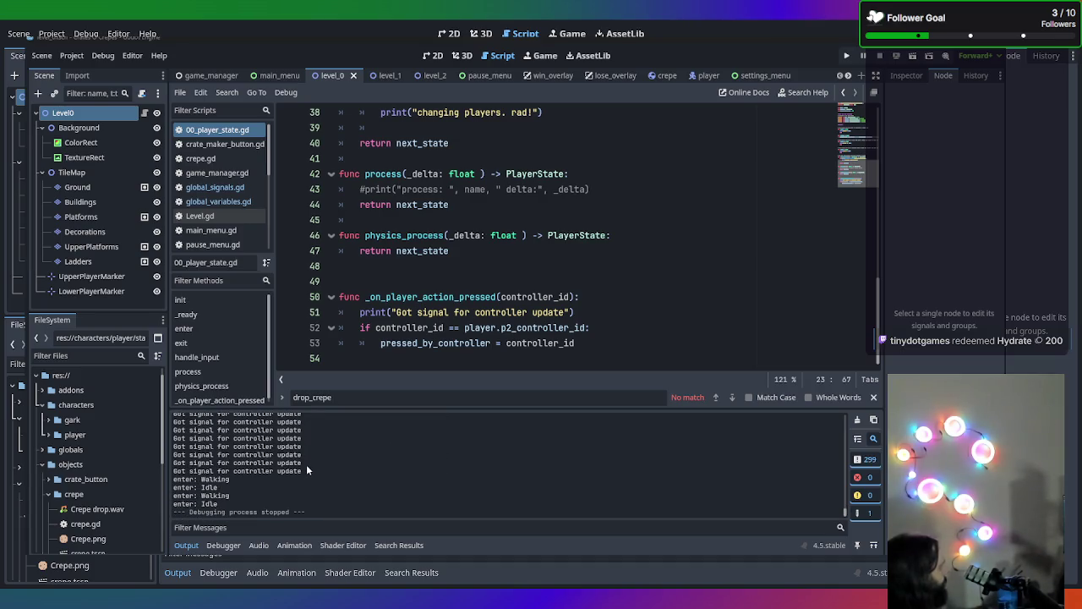
scroll(307, 465, "up", 2)
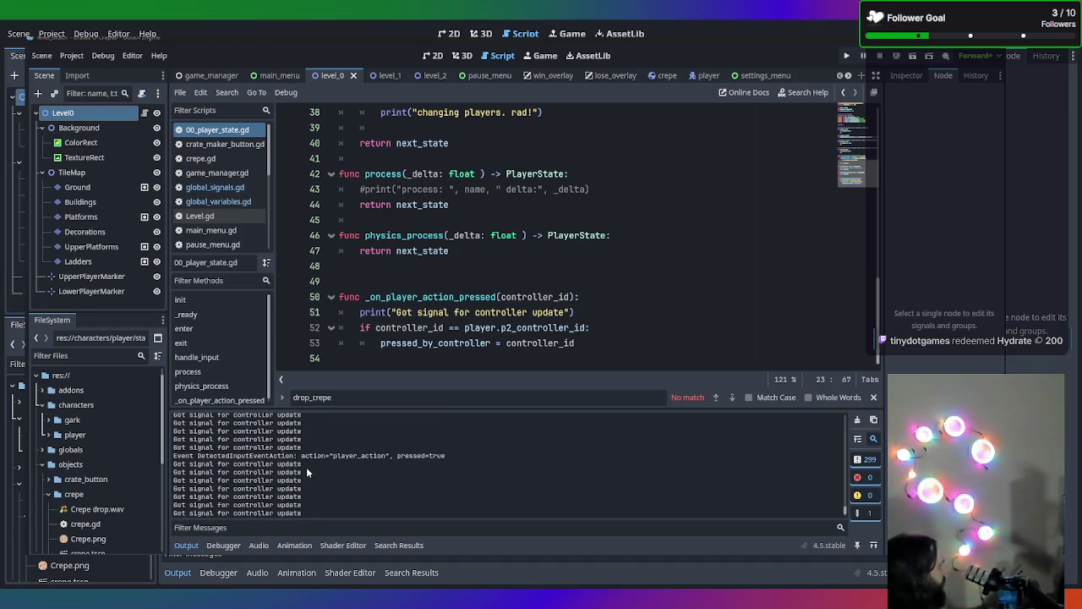
scroll(272, 474, "down", 2)
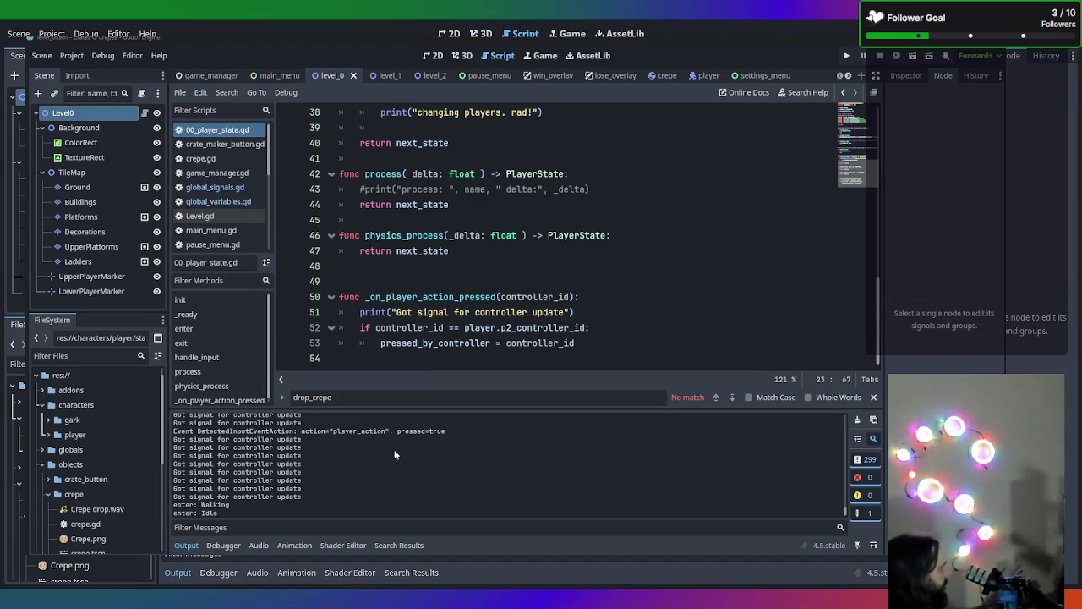
scroll(392, 452, "up", 2)
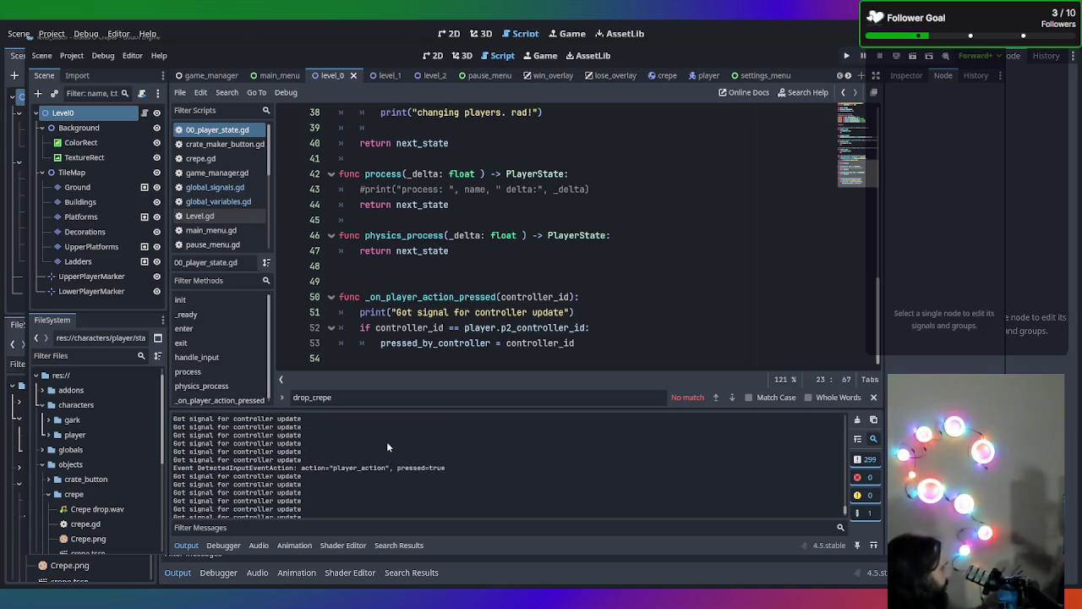
left_click(823, 307)
key("F5")
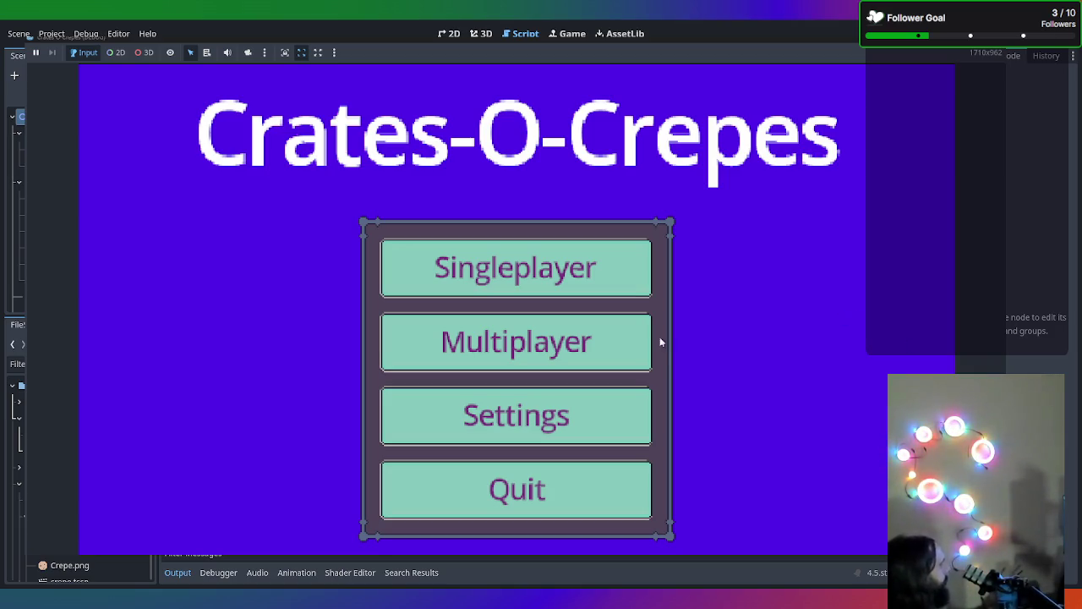
left_click(504, 343)
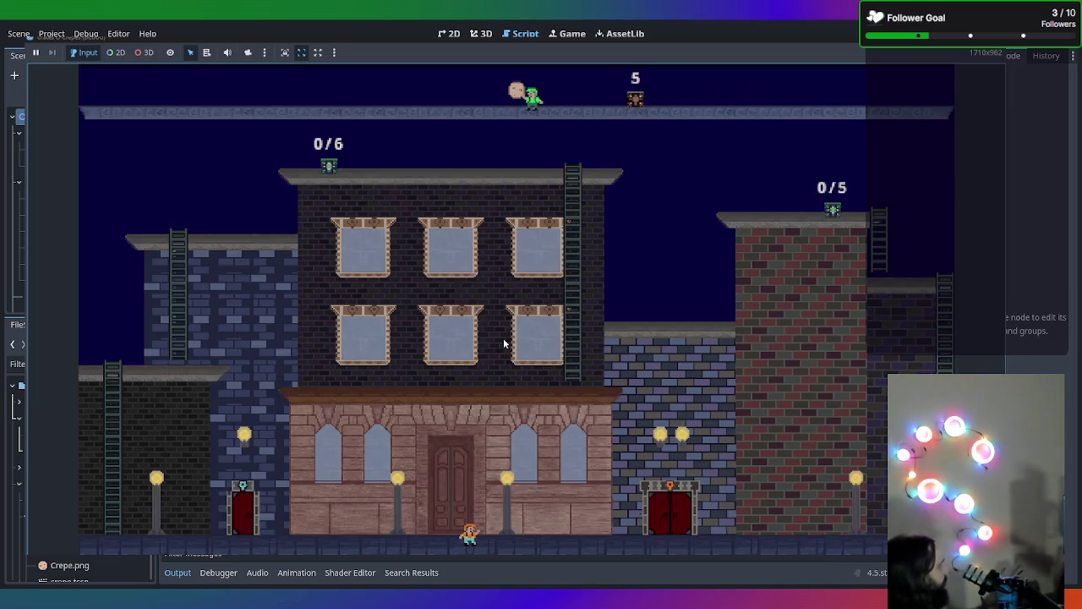
left_click(629, 38)
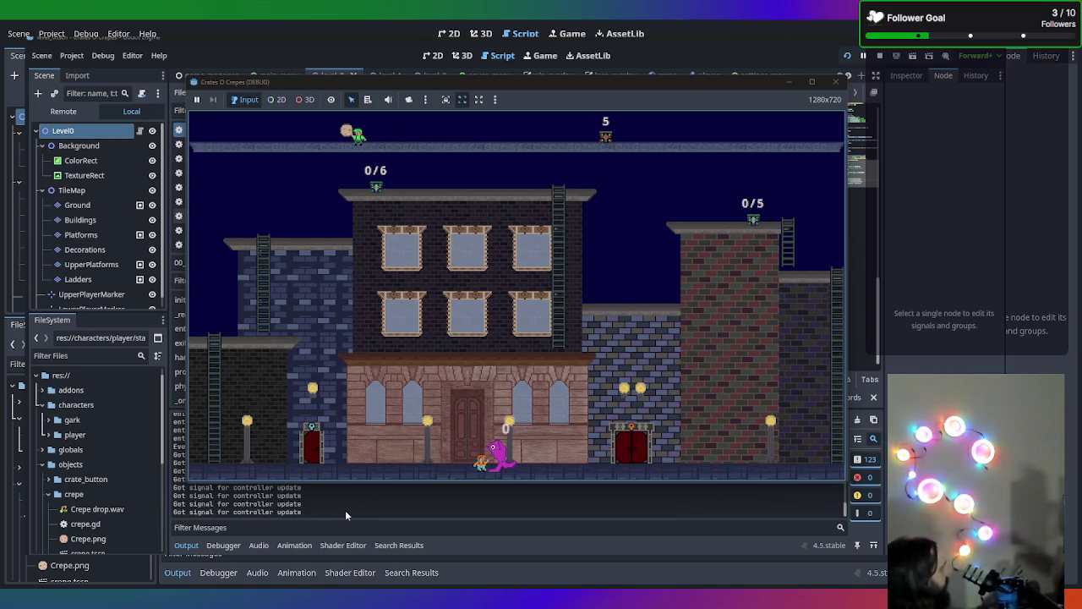
left_click(837, 80)
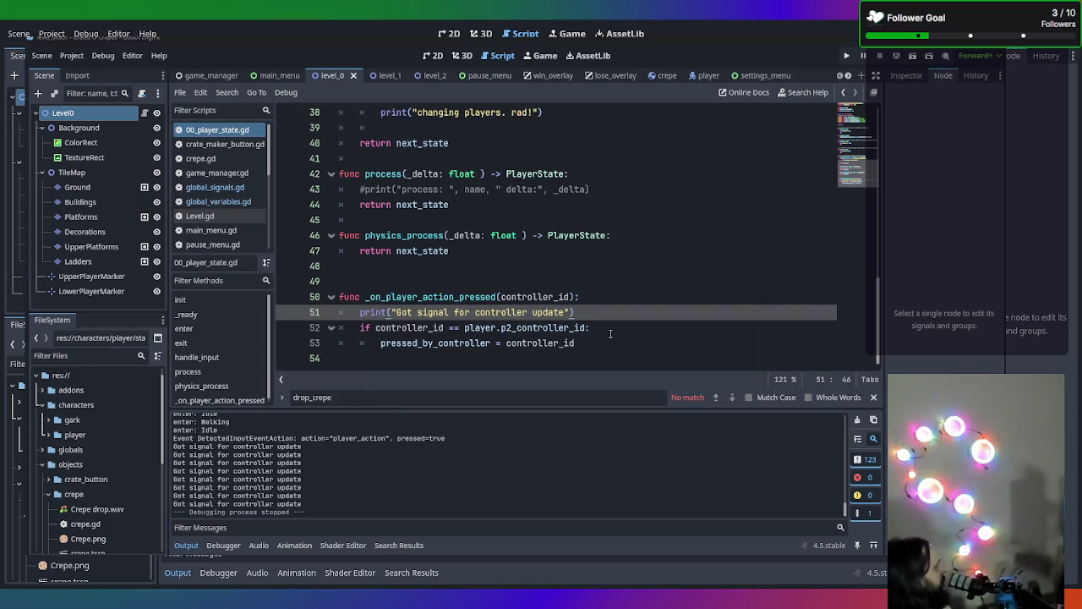
Move the _on_player_action_pressed function from 00_player_state.gd into Player.gd after _on_input_devices_changed
mouse_move(616, 343)
left_mouse_down()
mouse_move(355, 328)
mouse_move(286, 309)
left_mouse_up()
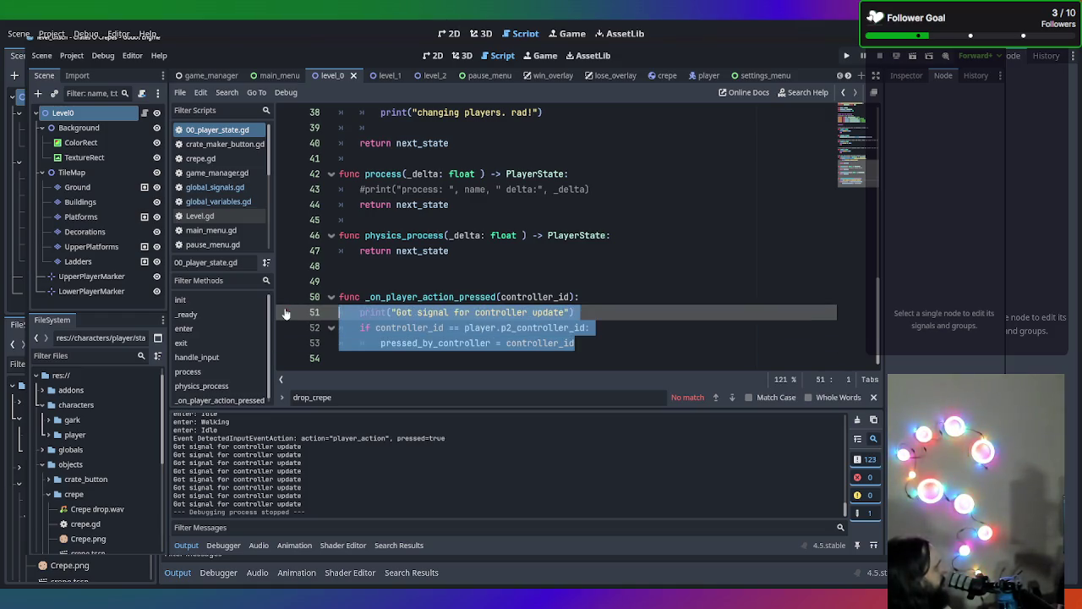
left_click(615, 338)
left_click(277, 294, "shift")
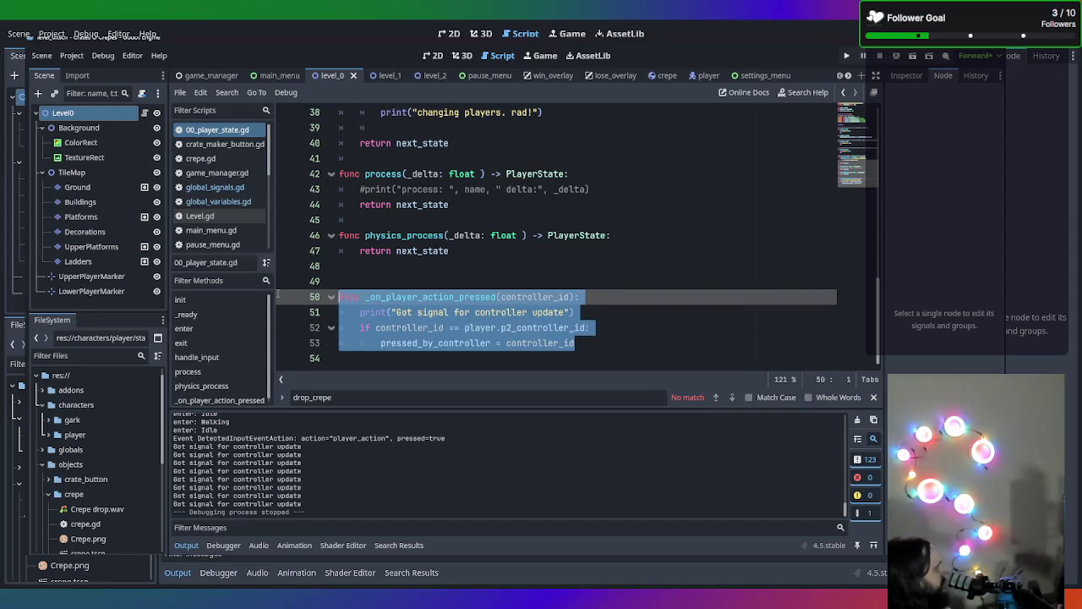
key("Delete")
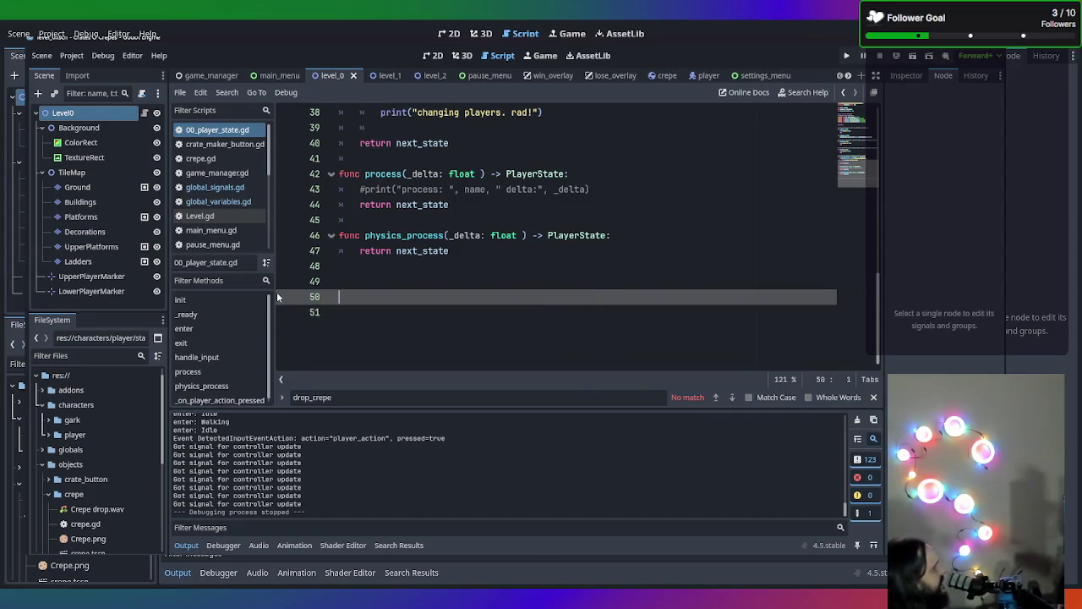
scroll(298, 239, "up", 10)
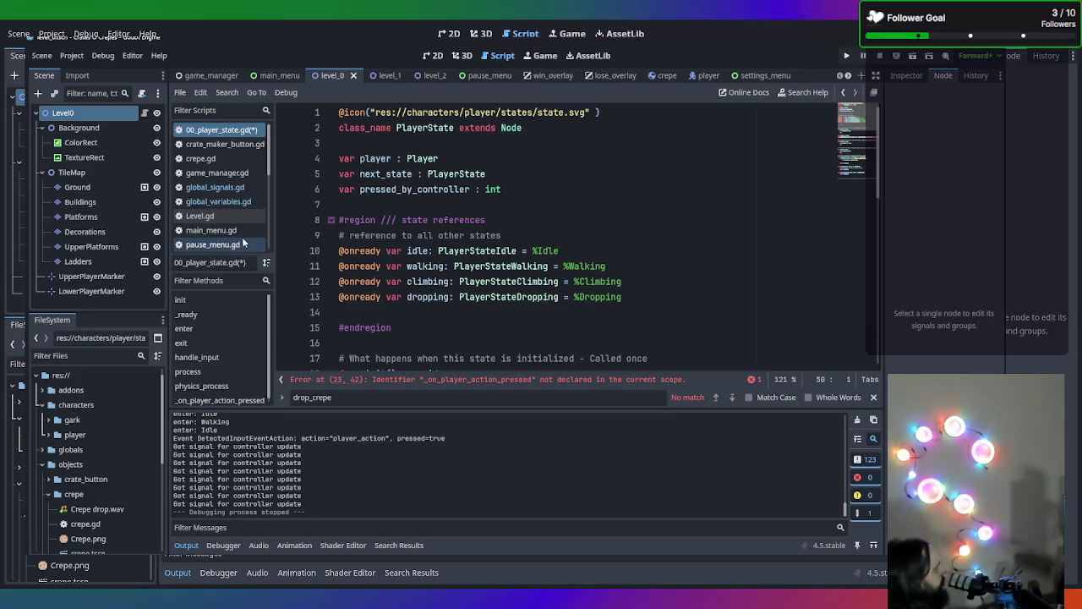
scroll(227, 225, "down", 3)
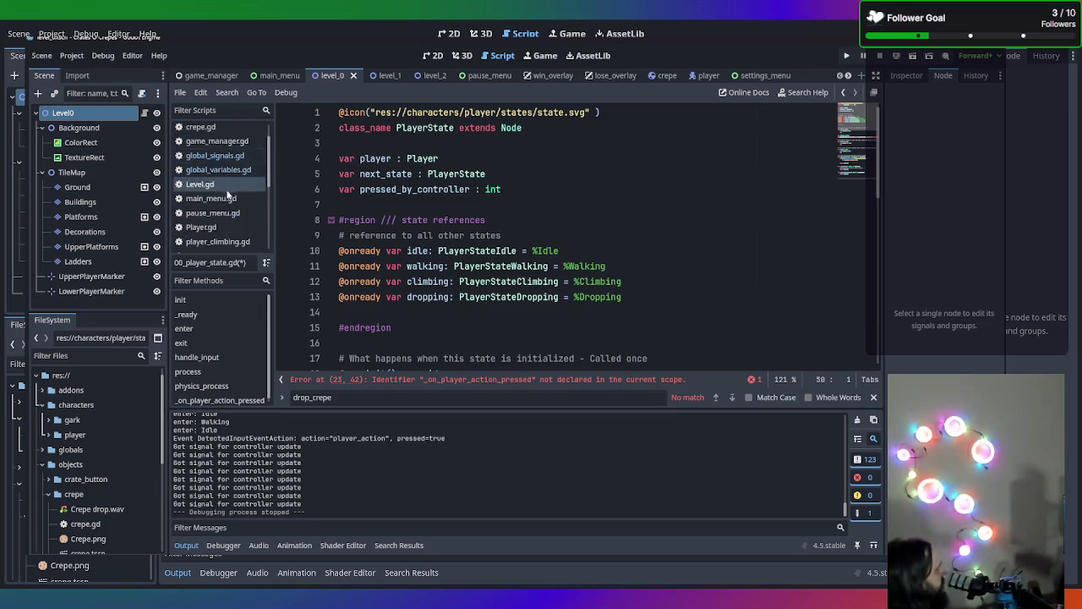
left_click(227, 215)
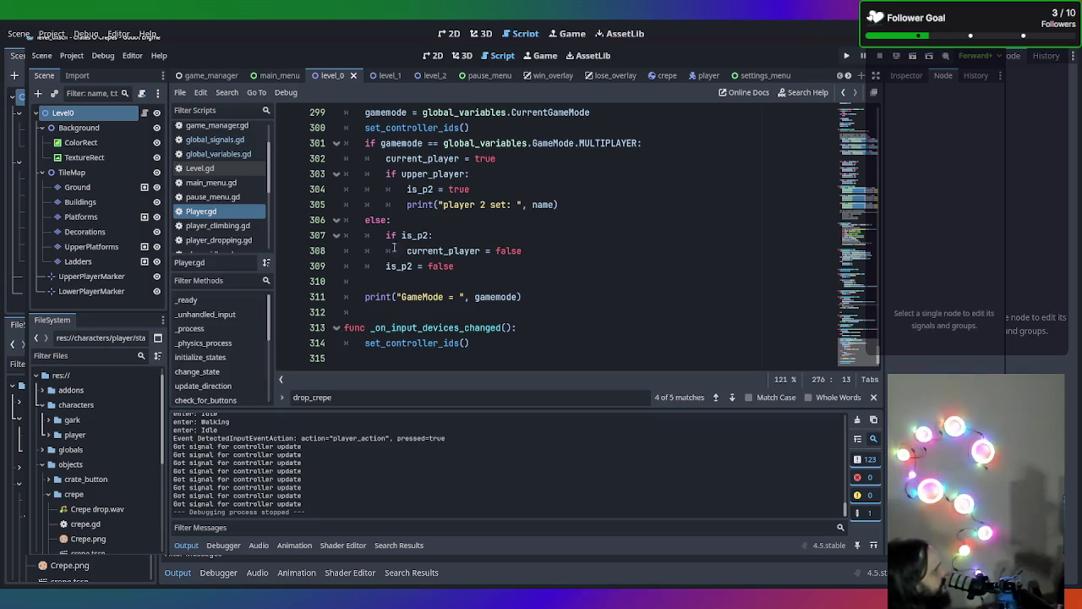
left_click(499, 343)
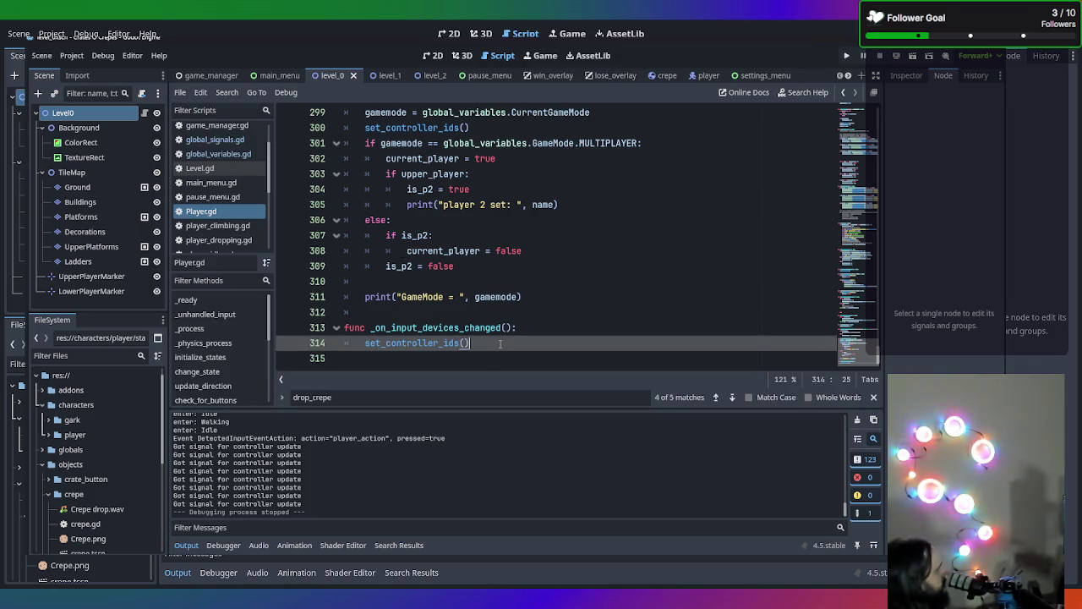
key("Return")
key("Return")
type("func _on_player_action_pressed(controller_id): \tprint(\"Got signal for controller update\") \tif controller_id == player.p2_controller_id: \t\tpressed_by_controller = controller_id")
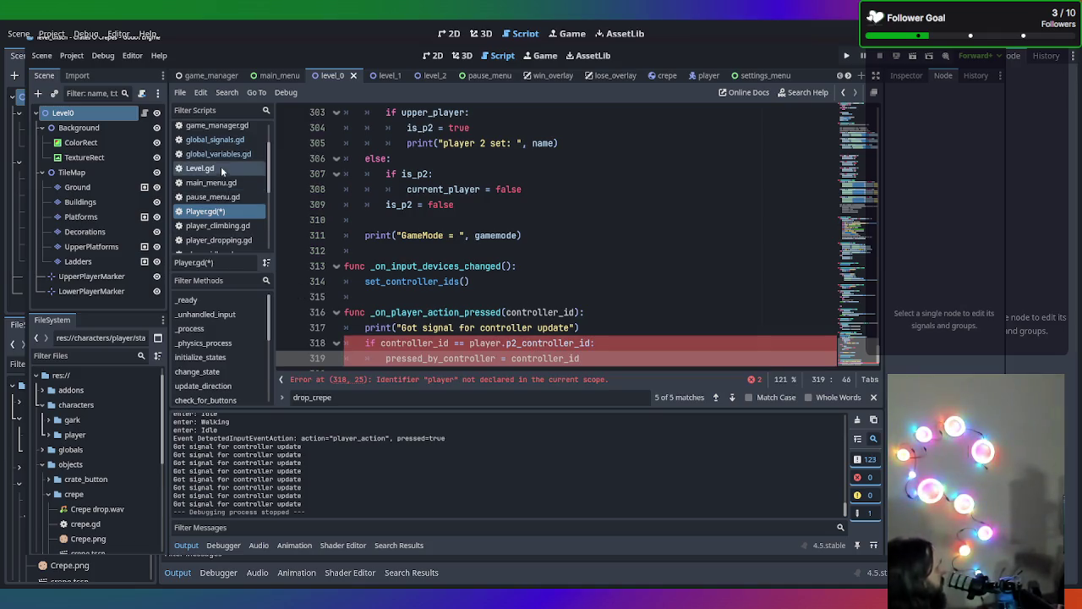
scroll(222, 178, "up", 2)
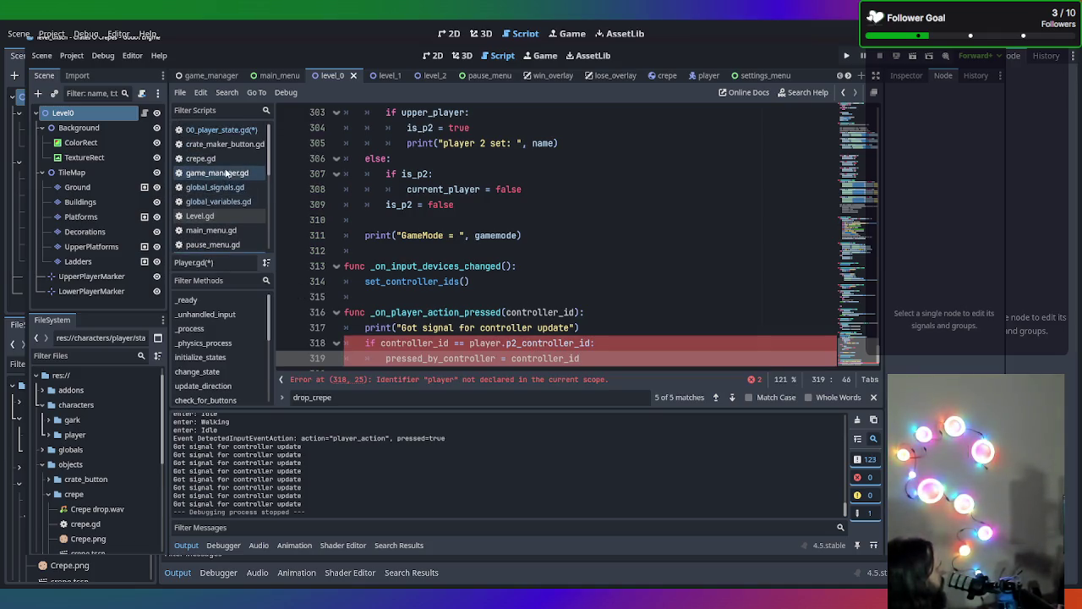
Delete the pressed_by_controller declaration from 00_player_state.gd
left_click(221, 129)
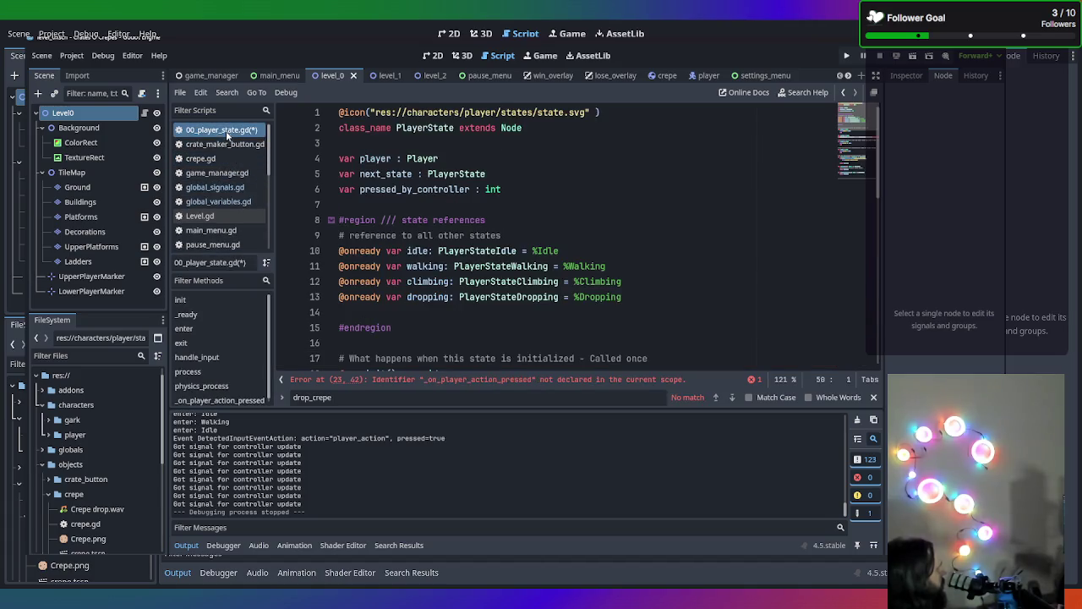
left_click(551, 187)
key("shift+Home")
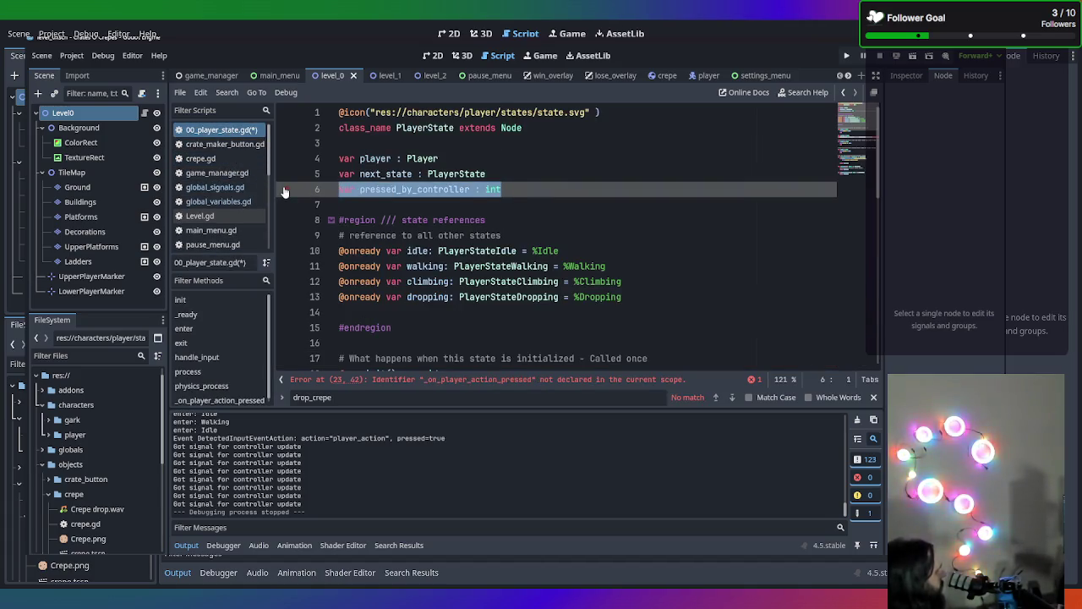
key("BackSpace")
left_click(220, 131)
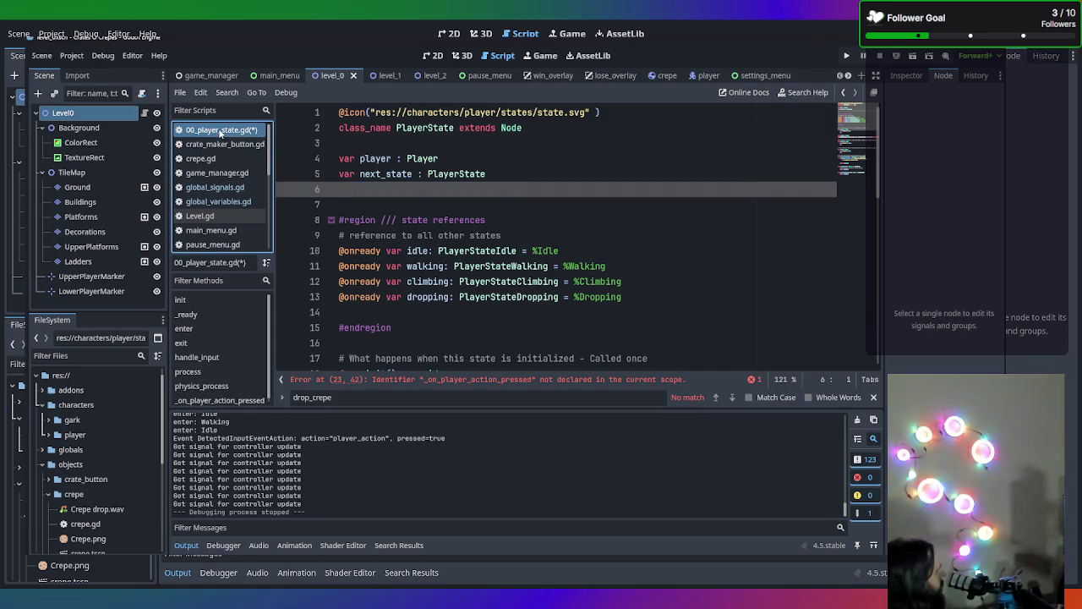
Declare 'var pressed_by_controller : int' in Player.gd after player_crepe_count
left_click(219, 215)
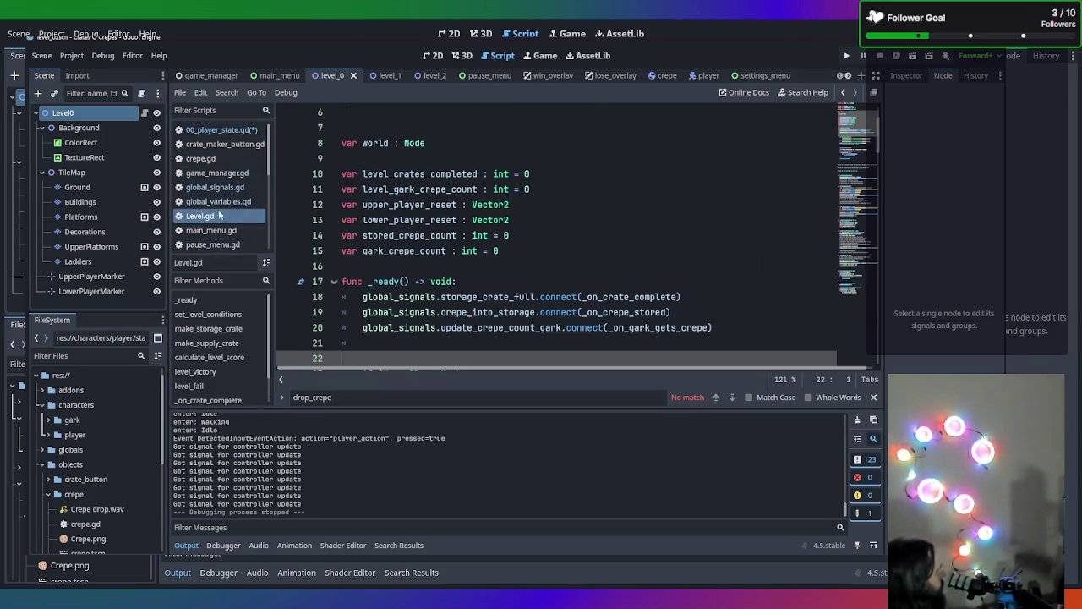
scroll(218, 218, "down", 2)
left_click(206, 228)
scroll(871, 309, "up", 5)
left_click_drag(879, 309, 879, 114)
scroll(545, 191, "down", 5)
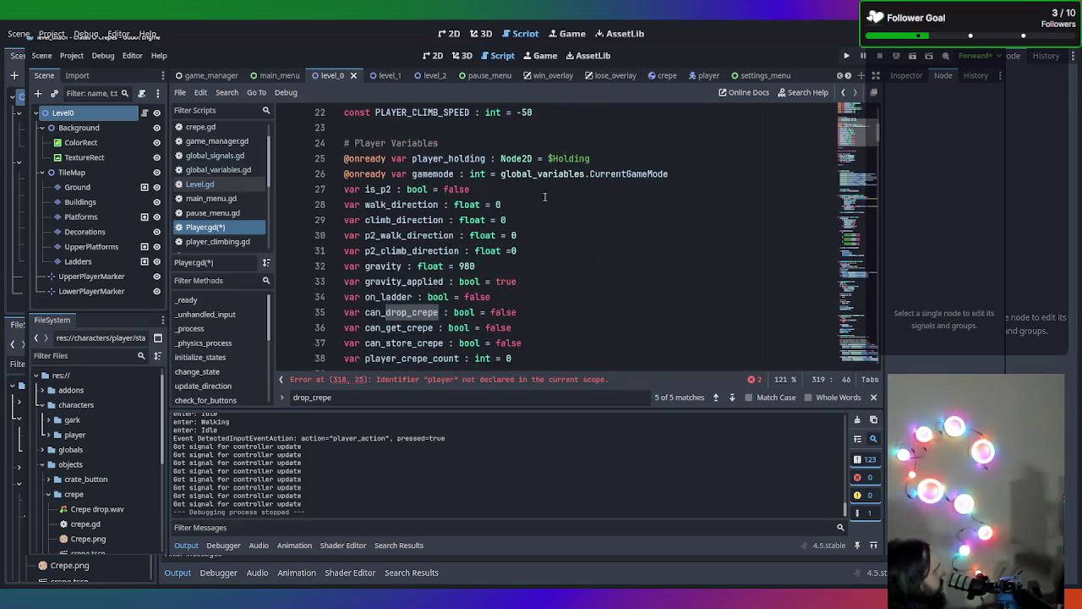
scroll(545, 211, "down", 2)
left_click(558, 277)
type("var pressed_by_controller : int")
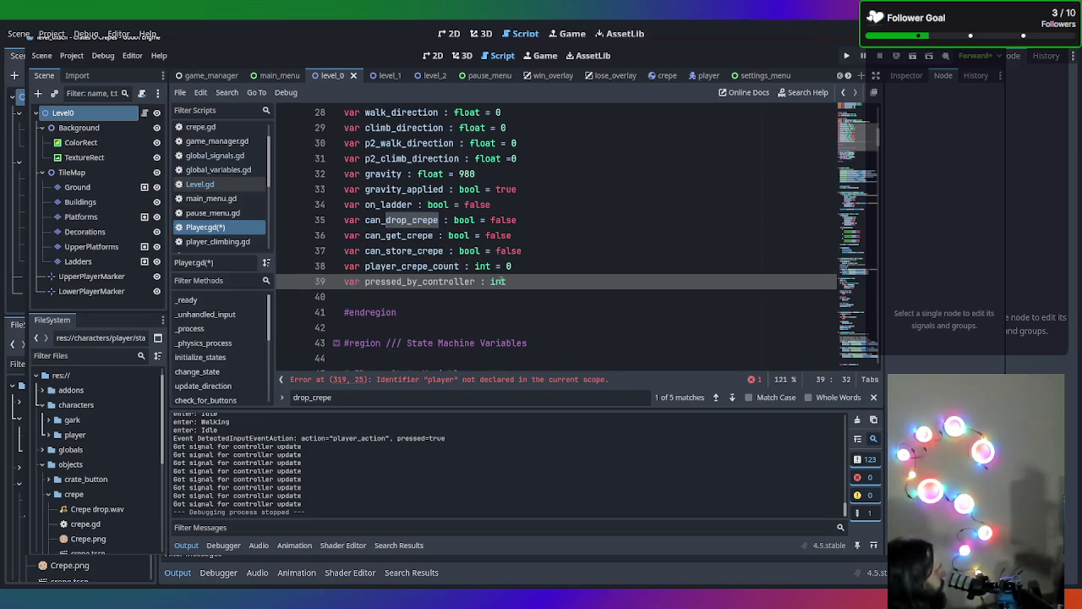
scroll(245, 131, "up", 2)
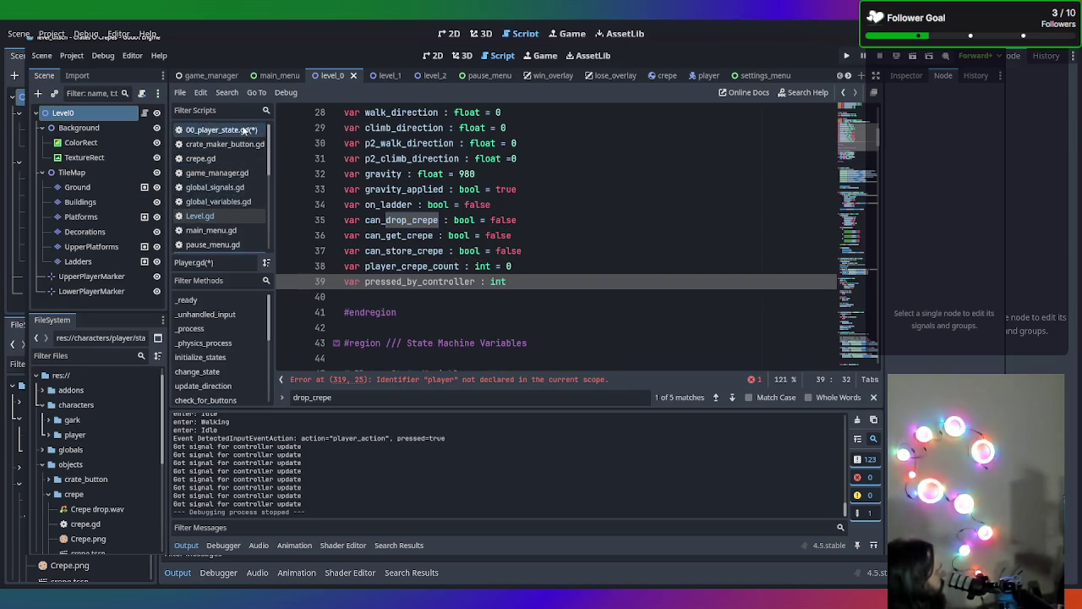
Remove the player_action connection and the emptied _ready function from 00_player_state.gd
left_click(244, 131)
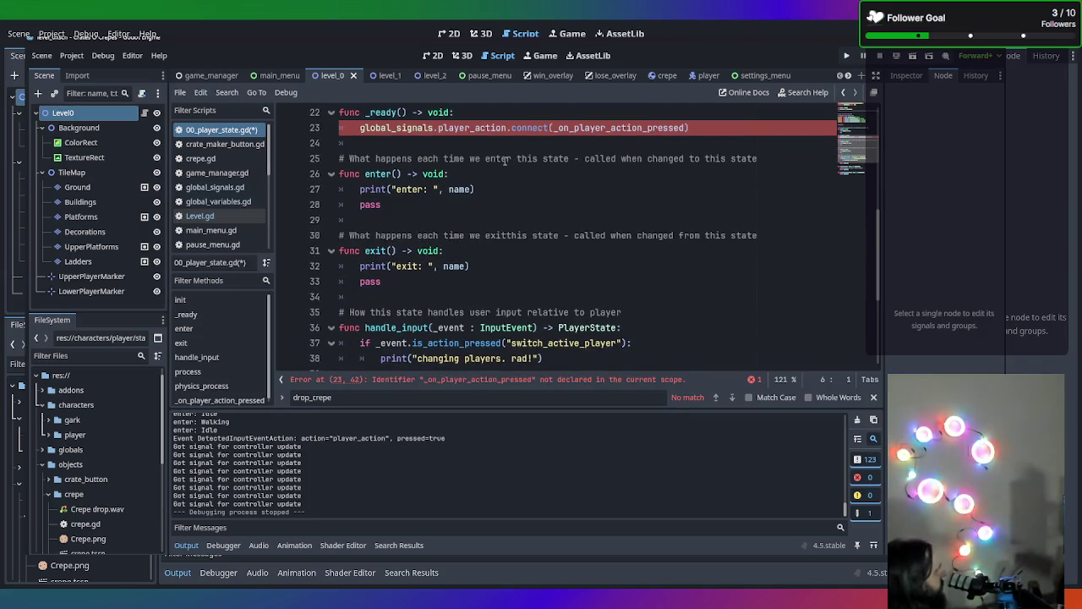
scroll(505, 166, "up", 1)
left_click(314, 173)
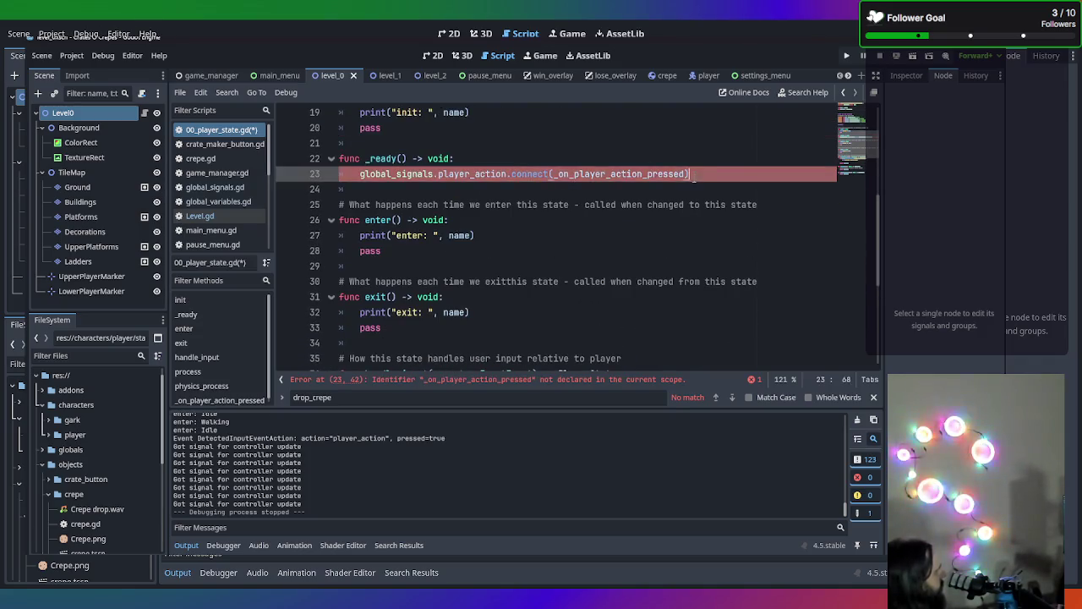
key("BackSpace")
key("shift+Up")
key("BackSpace")
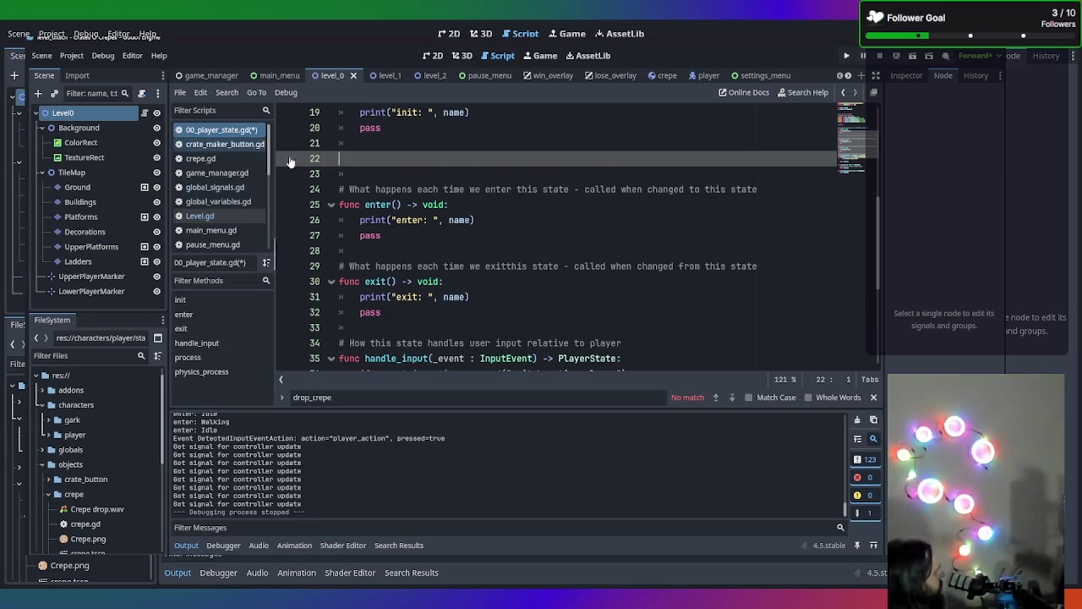
scroll(331, 169, "down", 1)
scroll(331, 169, "up", 3)
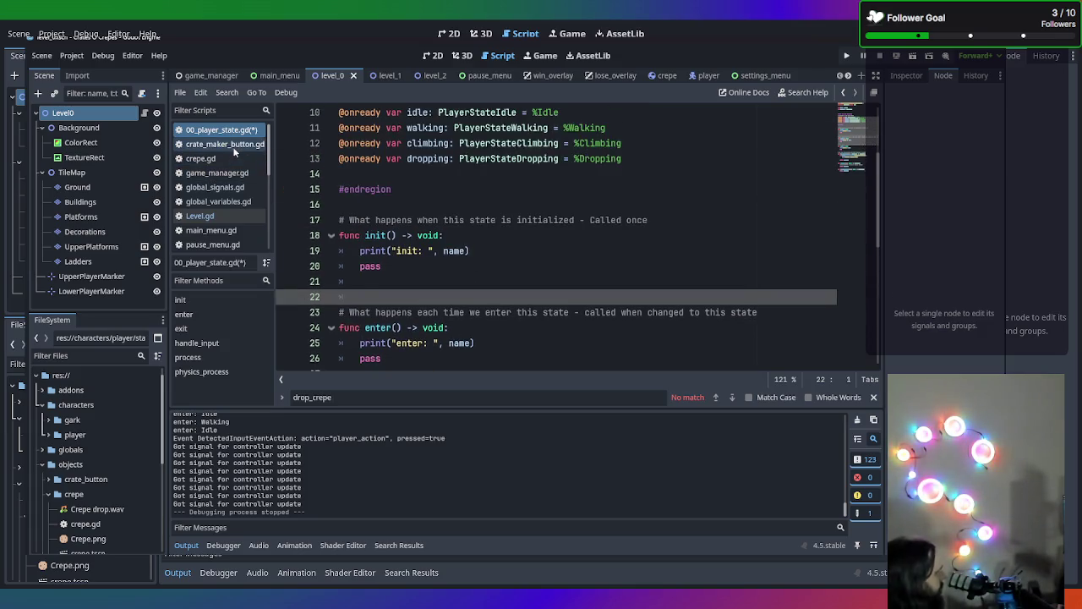
key("BackSpace")
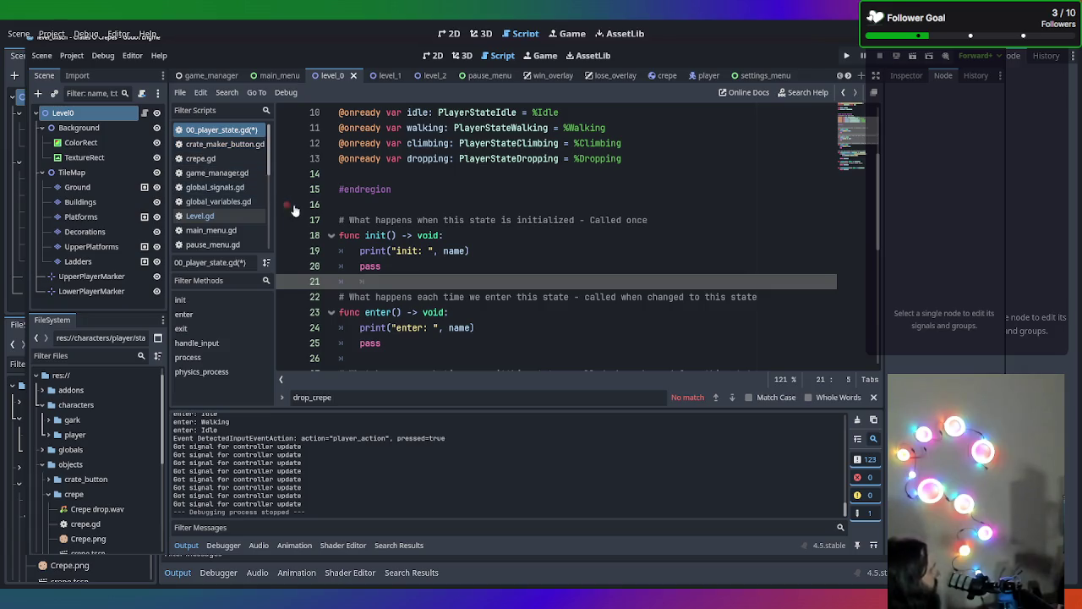
key("Return")
scroll(203, 190, "down", 1)
Paste the player_action connection into Player.gd's _ready on line 66, save, and jump to the line 320 error
left_click(203, 212)
scroll(434, 207, "down", 12)
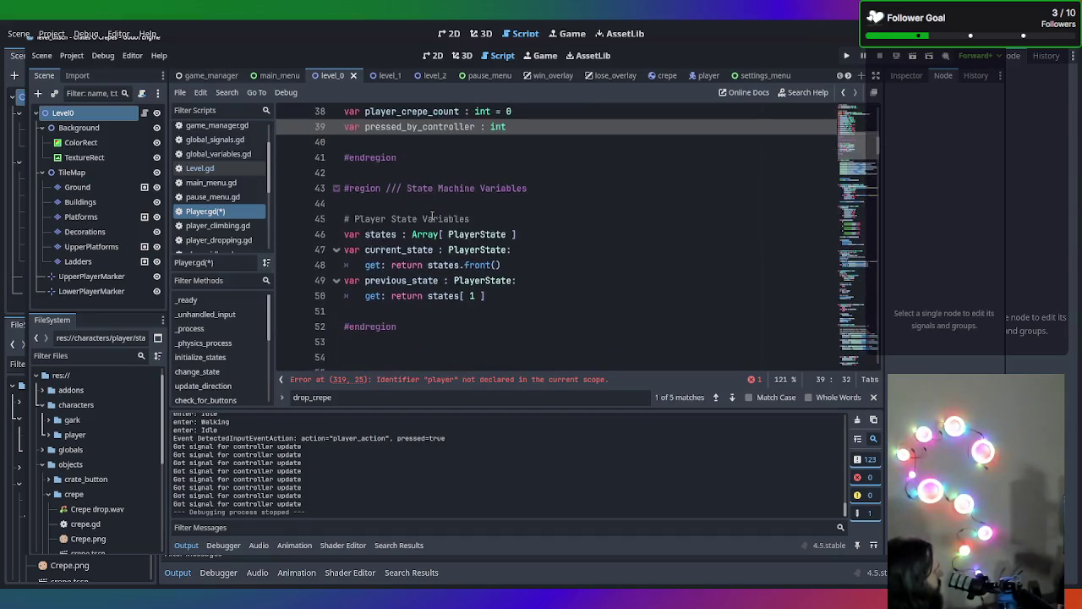
scroll(705, 273, "up", 2)
left_click(765, 311)
key("Return")
type("global_signals.player_action.connect(_on_player_action_pressed)")
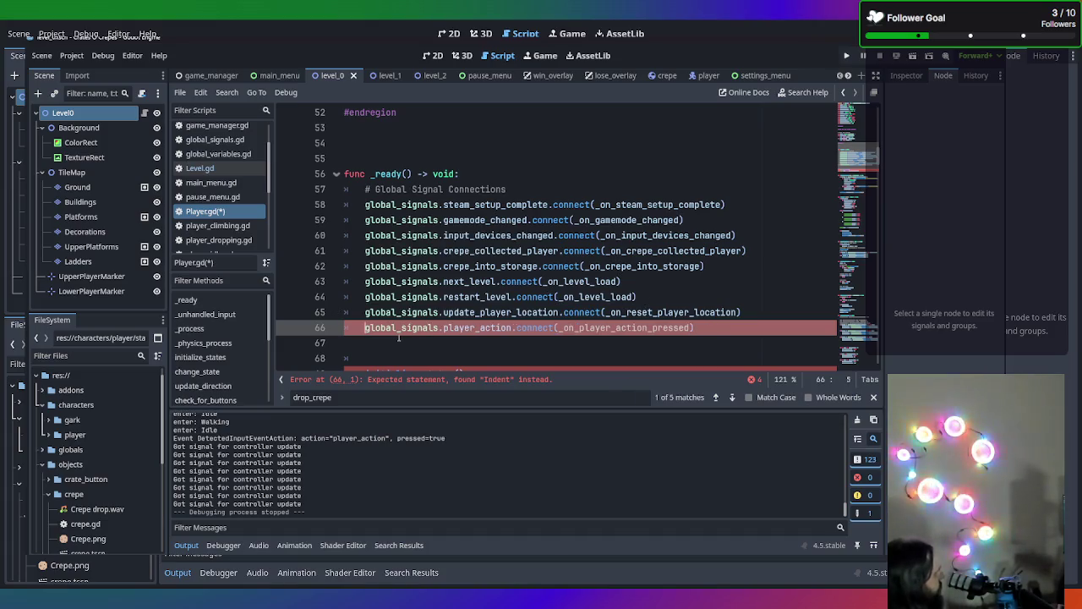
key("BackSpace")
key("ctrl+s")
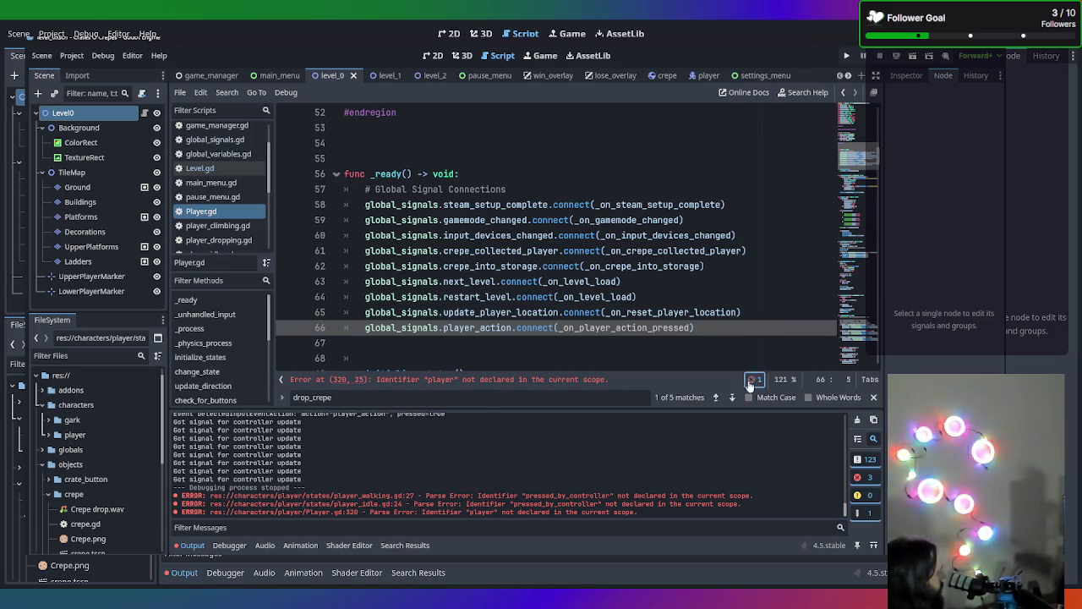
left_click(751, 378)
left_click(387, 343)
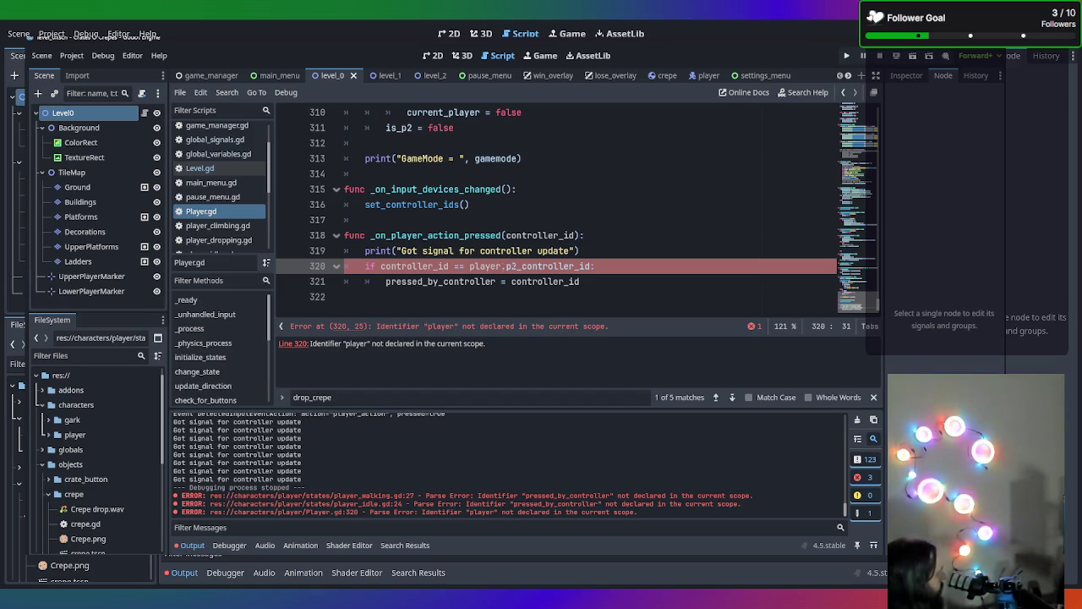
Delete 'player.' before p2_controller_id on line 320 of Player.gd and save
key("BackSpace")
key("BackSpace")
key("BackSpace")
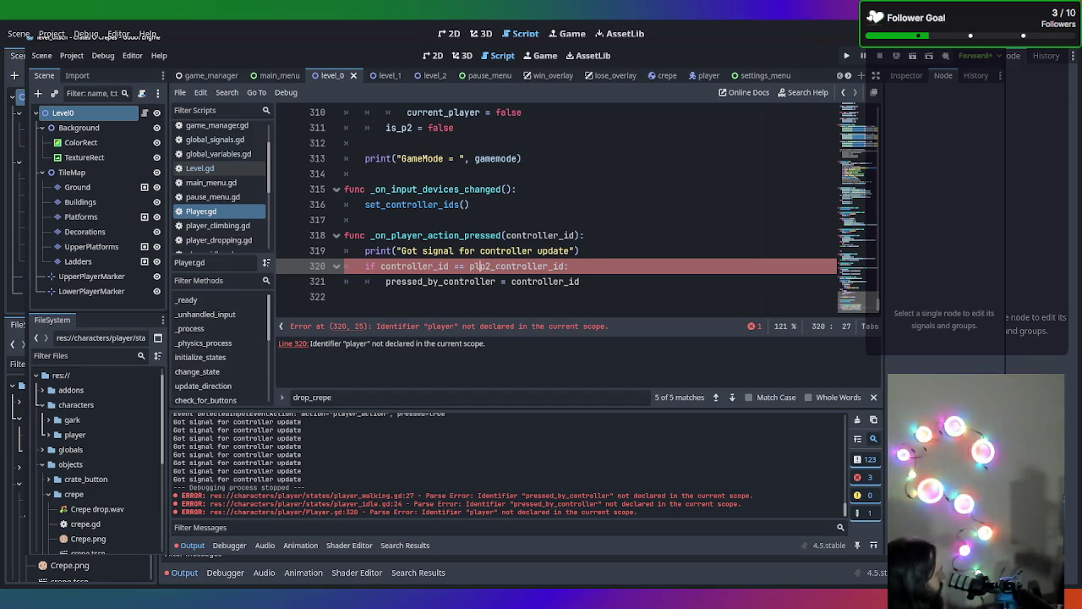
left_click(648, 332)
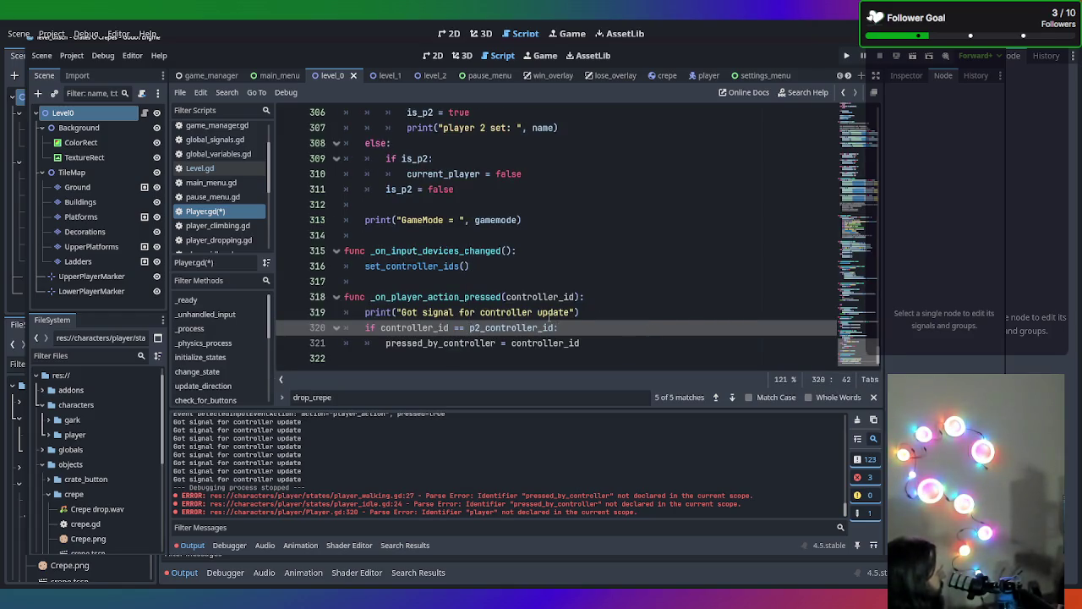
left_click(619, 344)
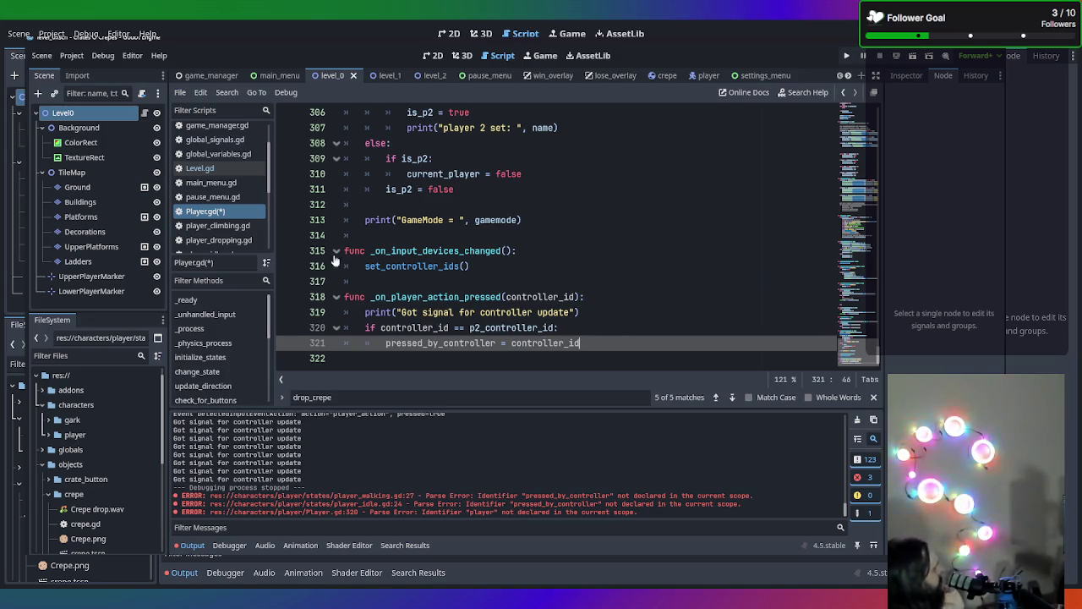
key("ctrl+s")
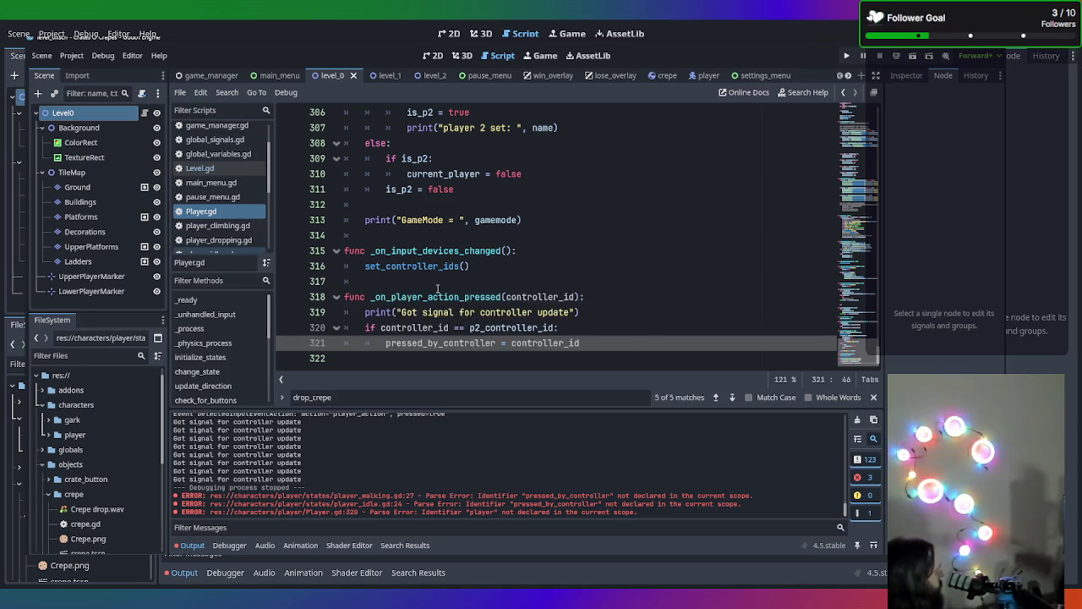
scroll(223, 191, "up", 3)
scroll(223, 189, "down", 4)
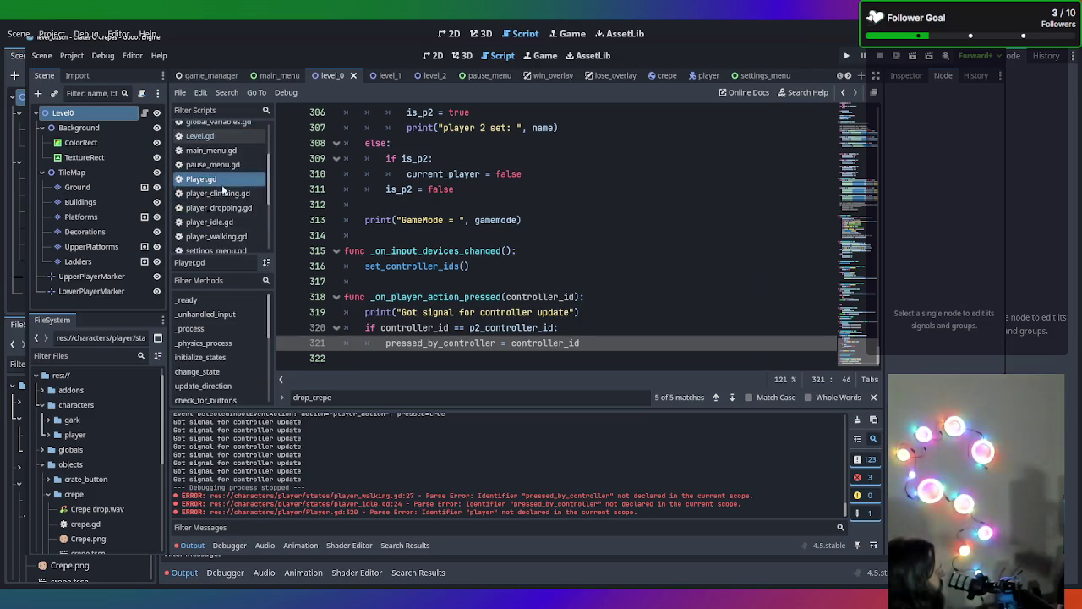
scroll(222, 200, "down", 2)
scroll(223, 199, "up", 1)
scroll(221, 207, "down", 1)
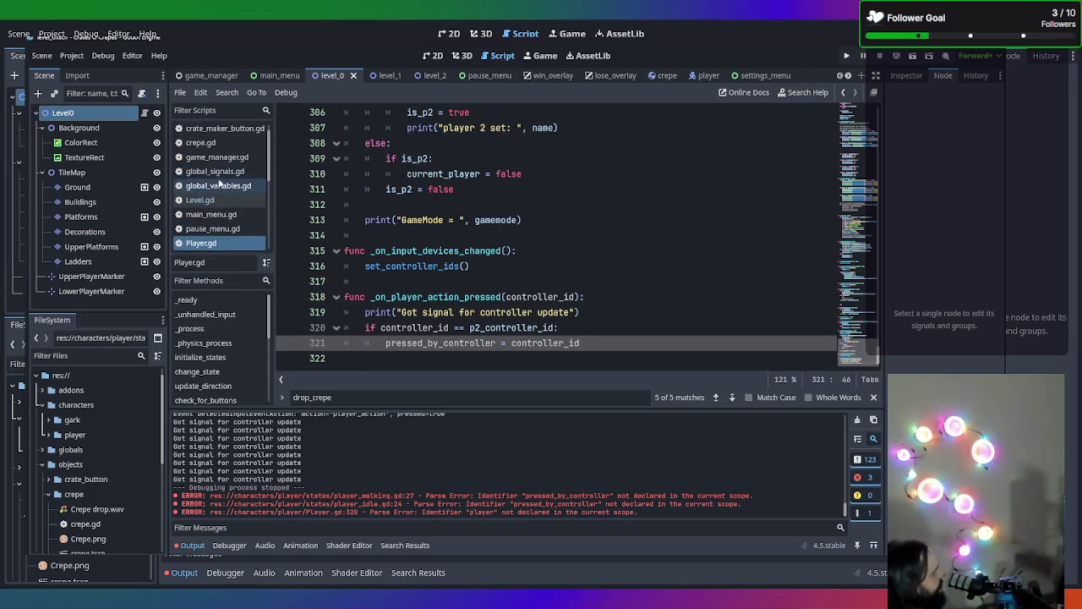
scroll(220, 212, "up", 1)
scroll(218, 224, "down", 1)
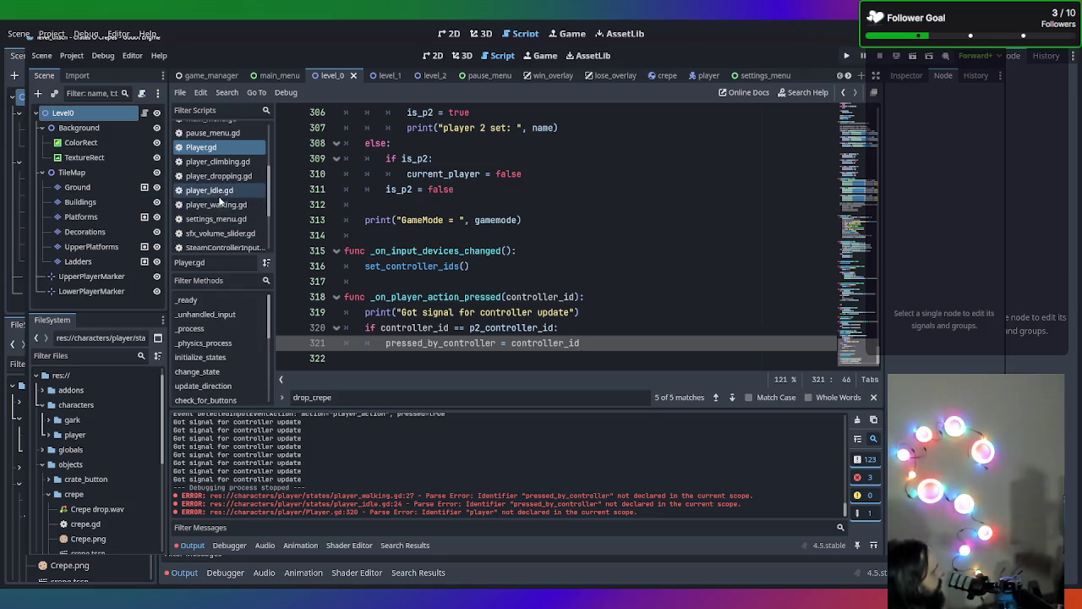
left_click(216, 204)
Prefix pressed_by_controller with 'player.' on line 27 of player_walking.gd
scroll(606, 246, "down", 4)
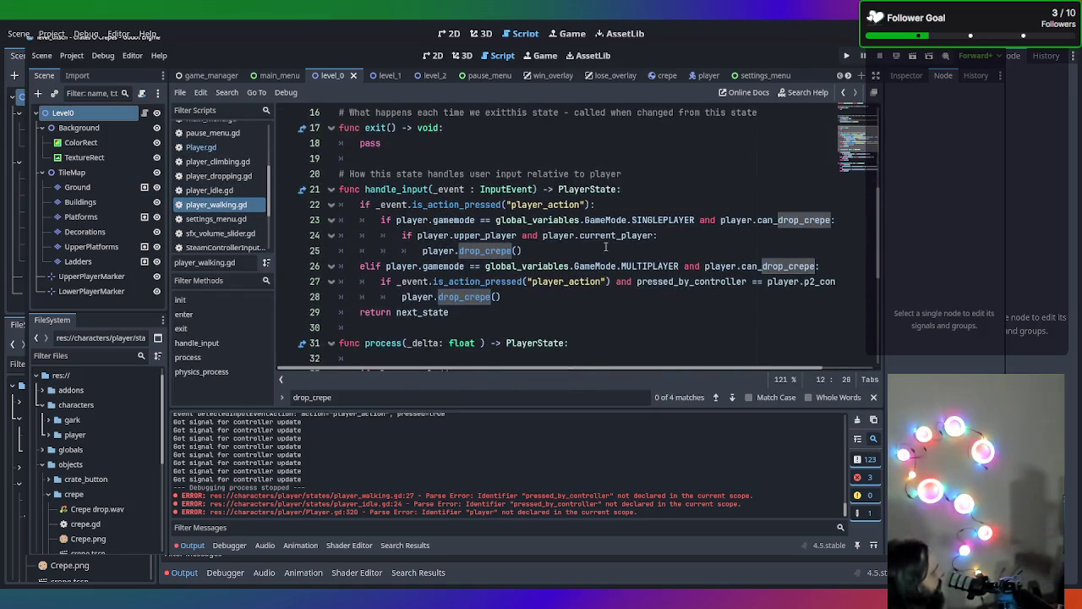
left_click(794, 282)
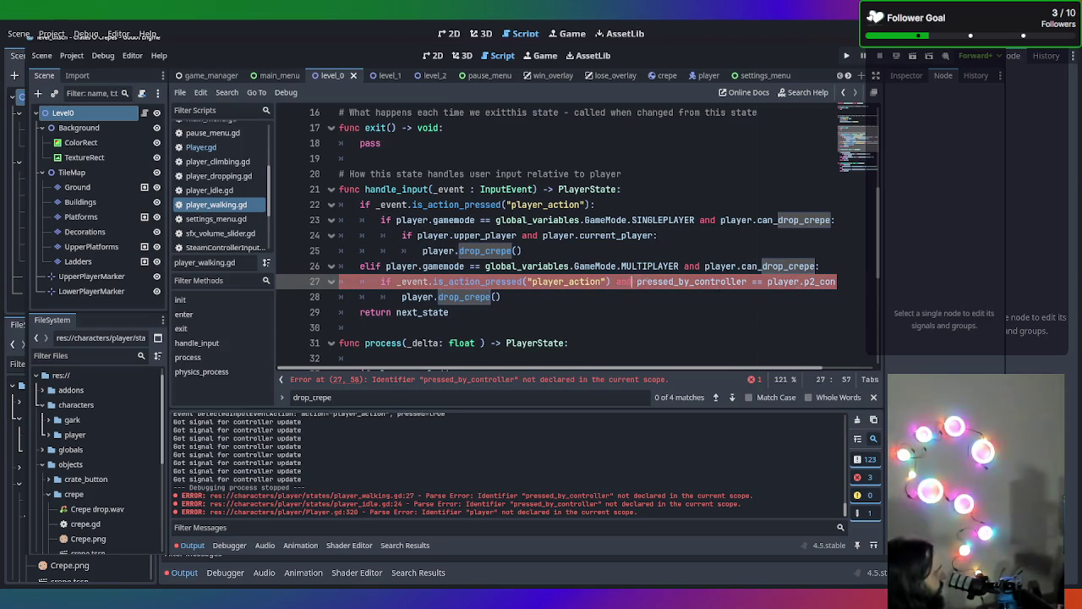
left_click(637, 281)
type("player.p")
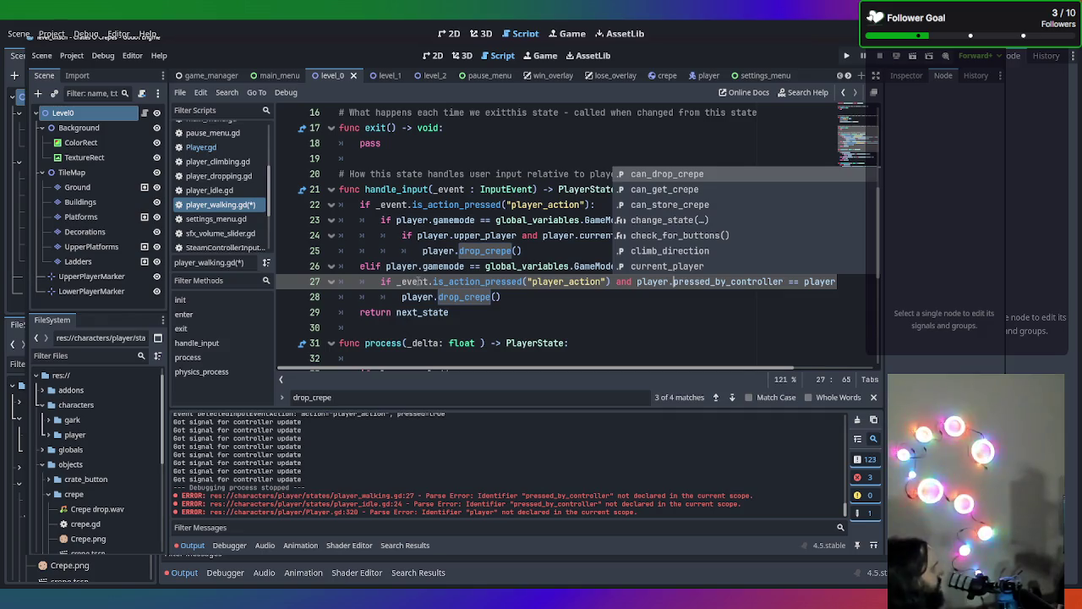
left_click(550, 292)
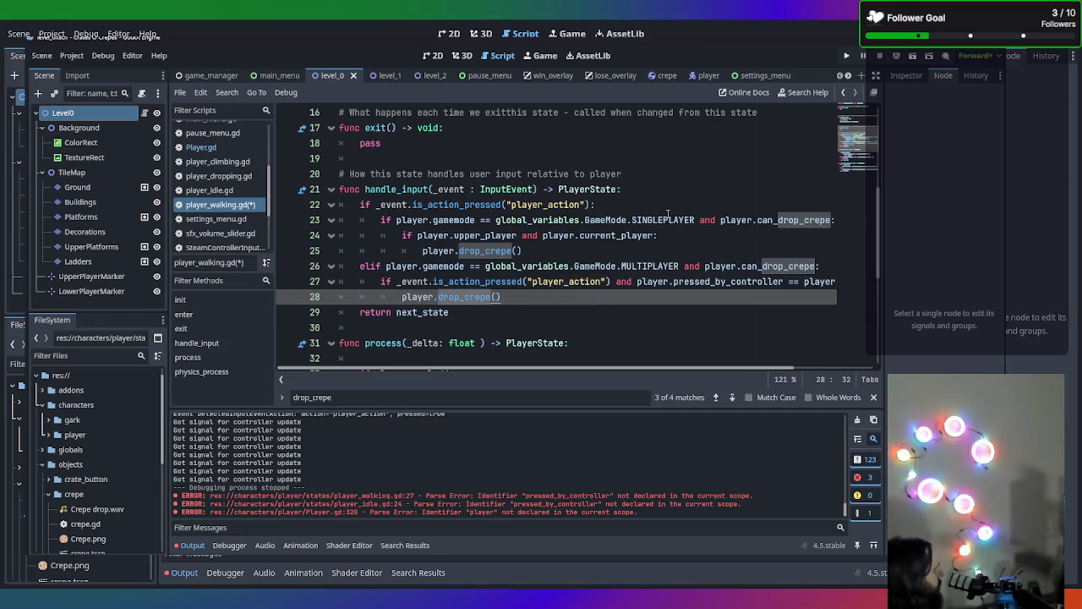
scroll(681, 254, "down", 1)
scroll(682, 266, "down", 3)
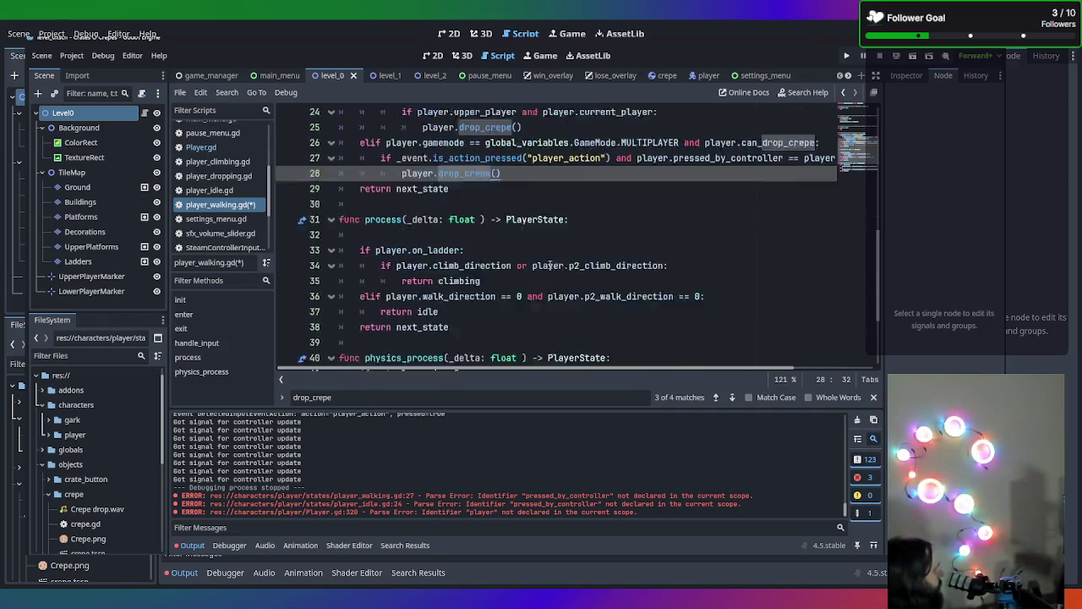
scroll(235, 205, "up", 1)
left_click(232, 207)
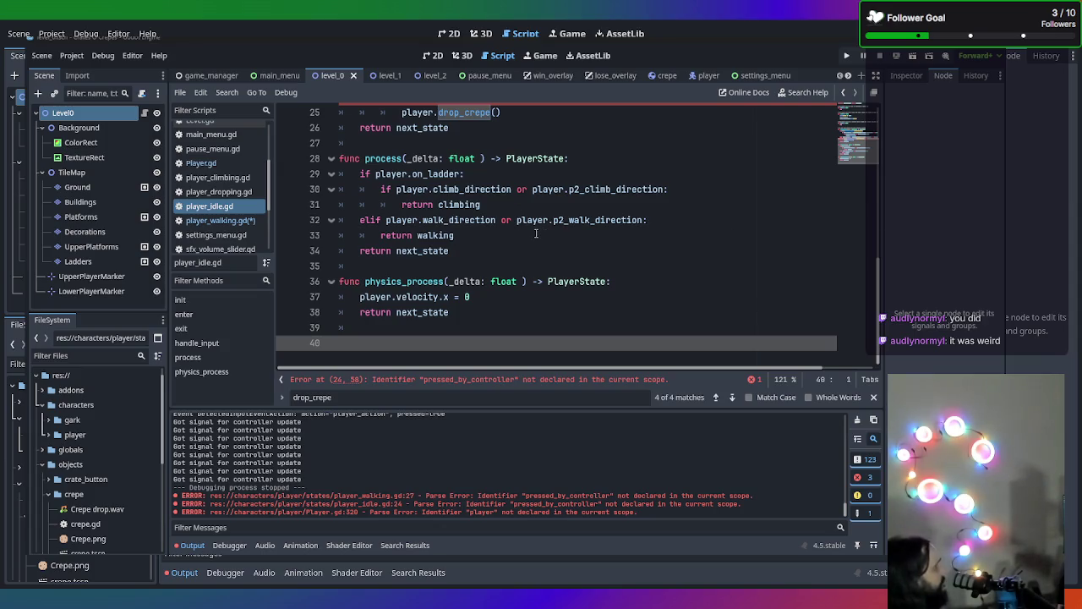
Review player_idle.gd's handle_input, where line 24 flags undeclared pressed_by_controller
left_click(498, 241)
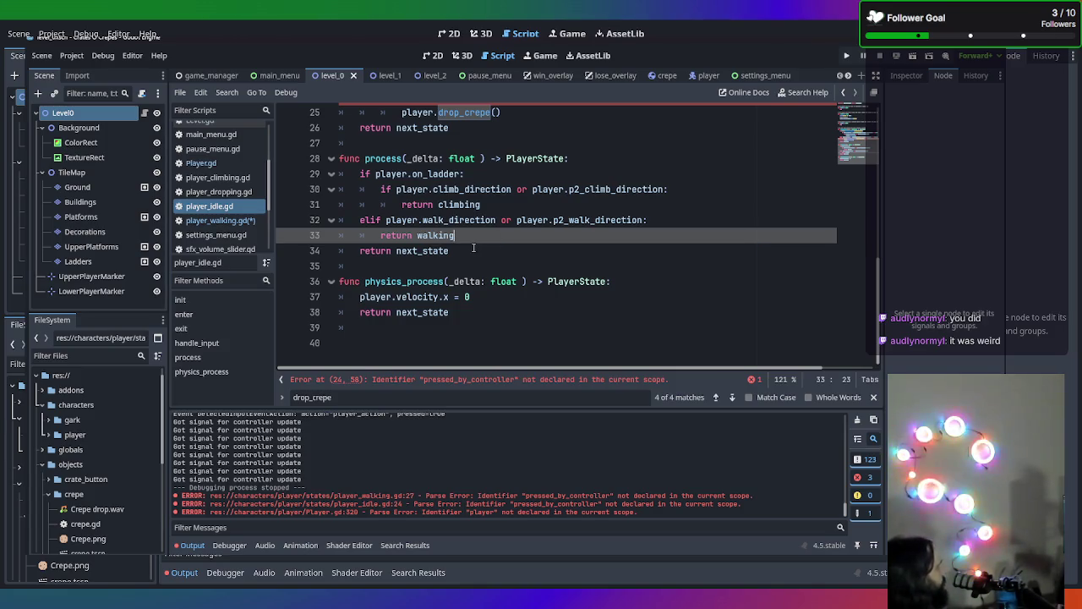
left_click(473, 248)
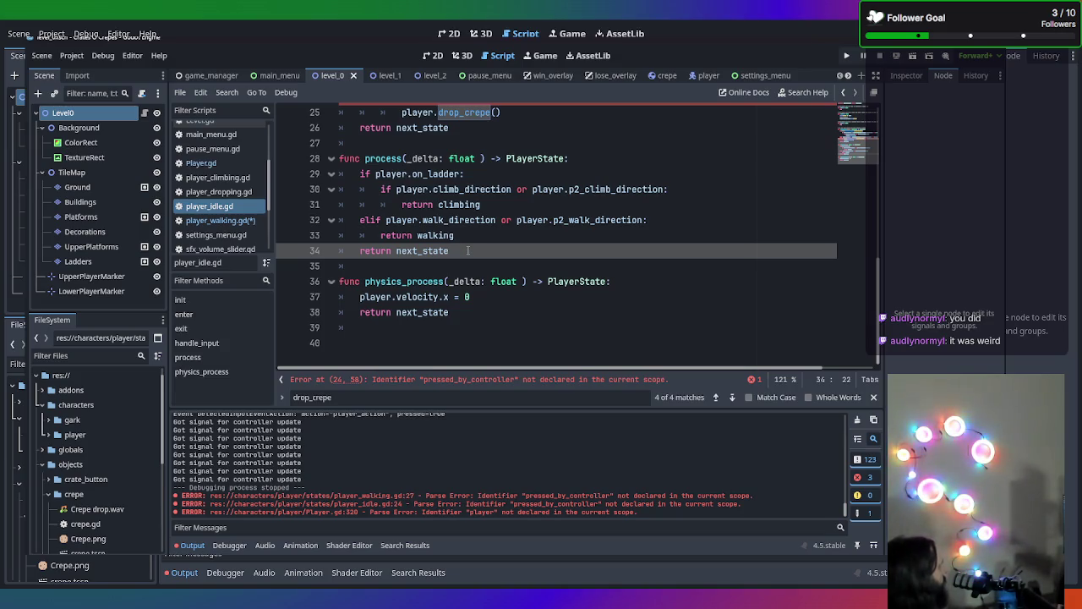
scroll(475, 228, "up", 2)
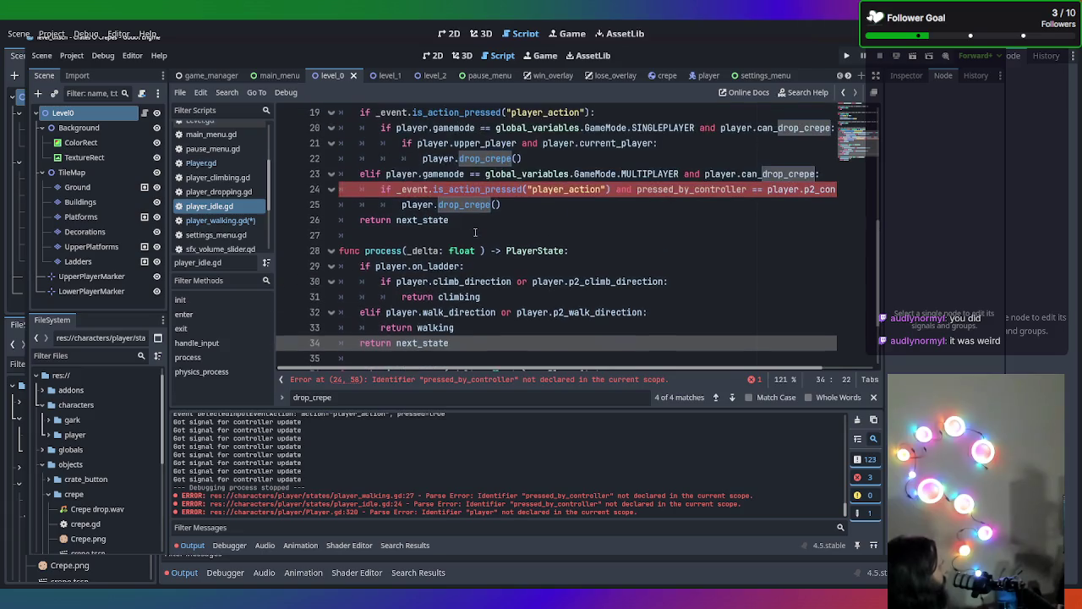
Change line 24 of player_idle.gd to use player.pressed_by_controller and run the project
left_click(804, 190)
key("shift+End")
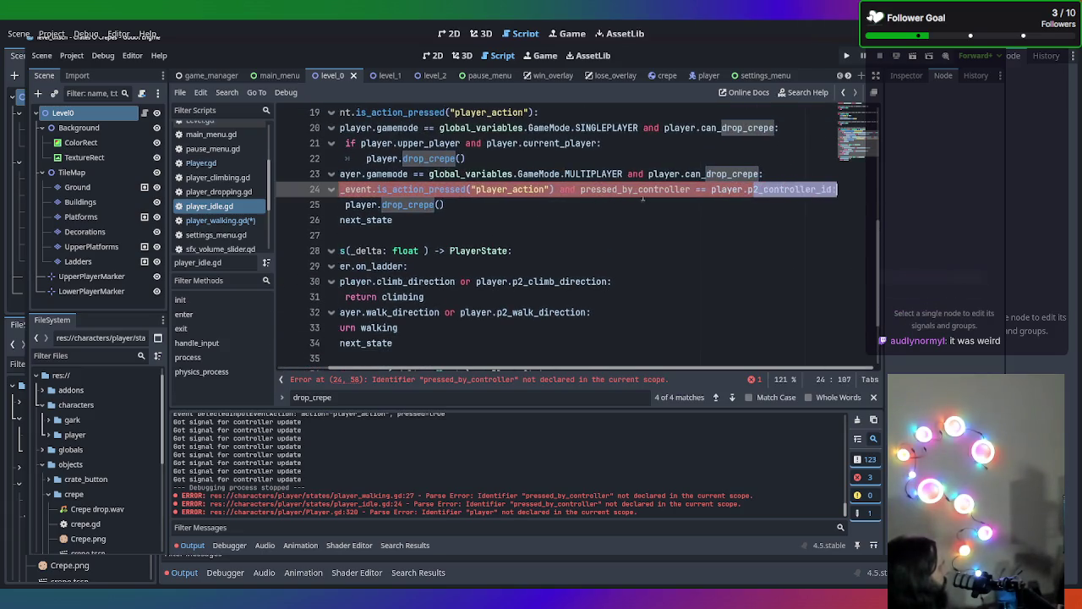
left_click(580, 189)
type("player")
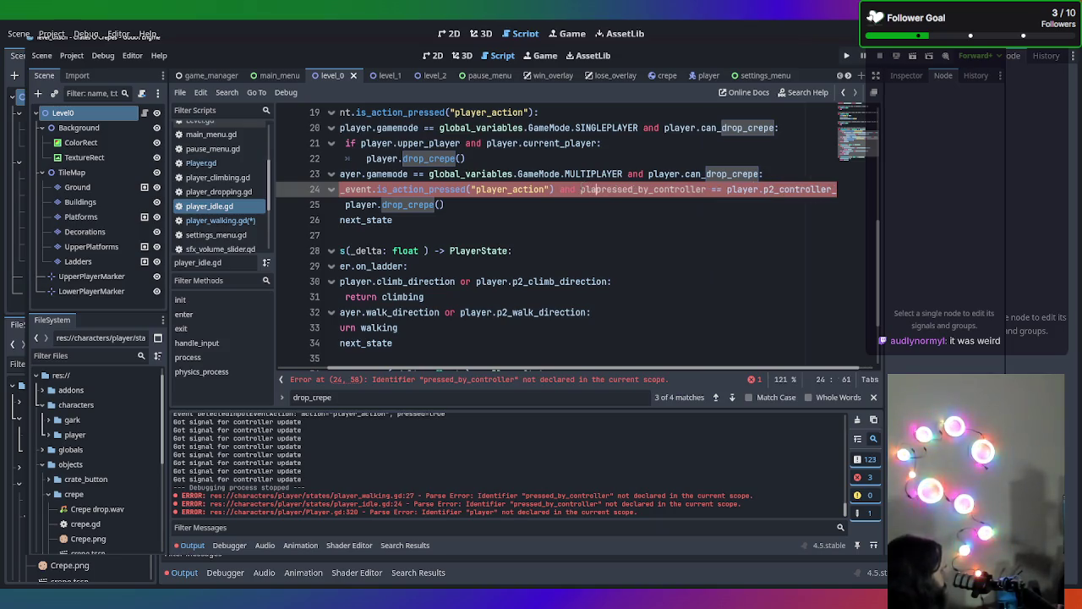
type(".")
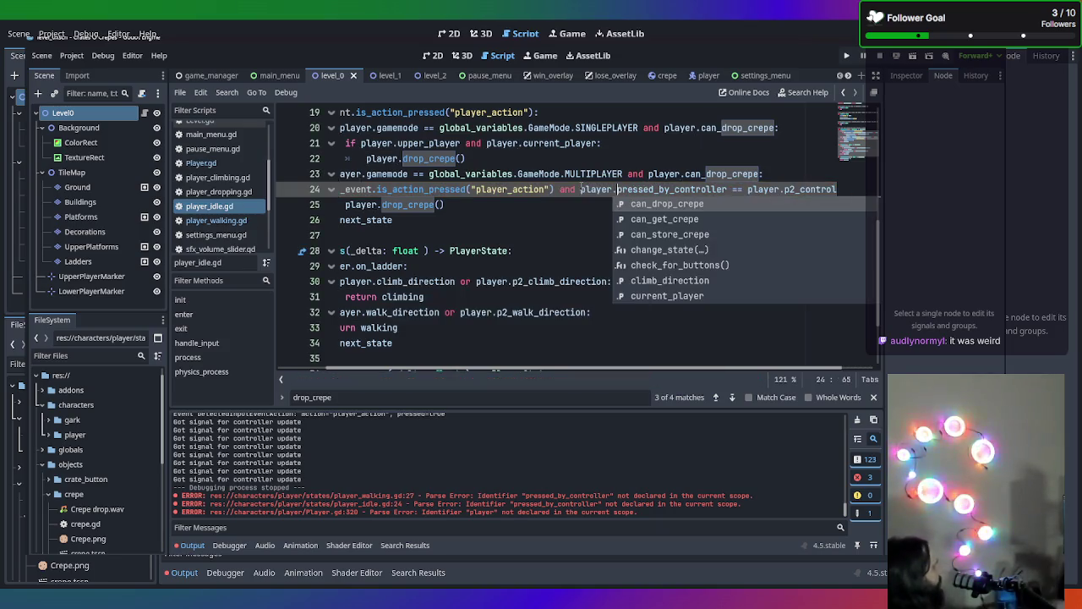
left_click(416, 247)
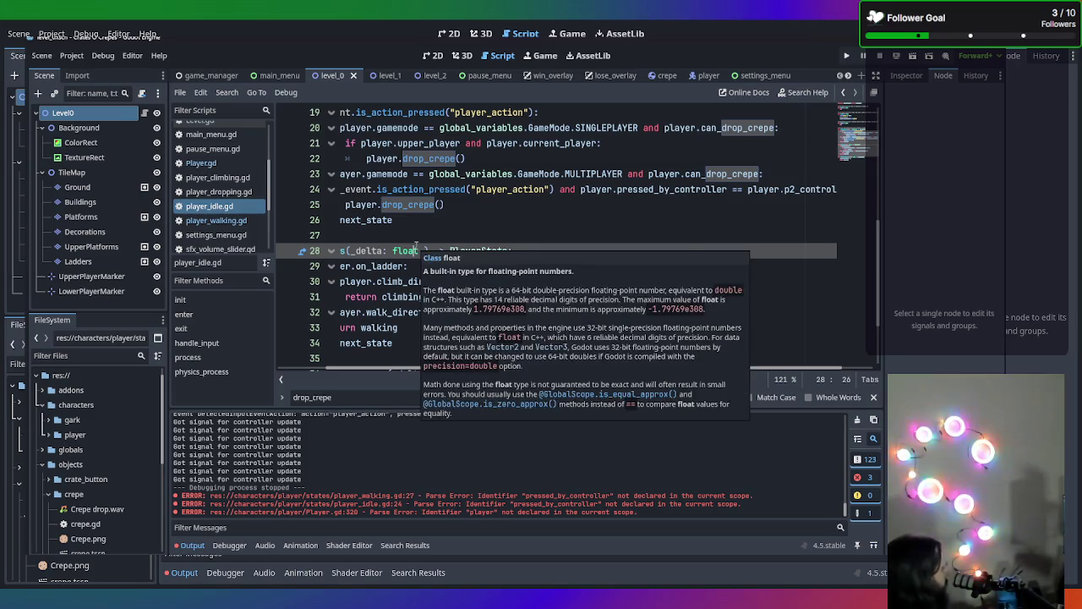
key("F5")
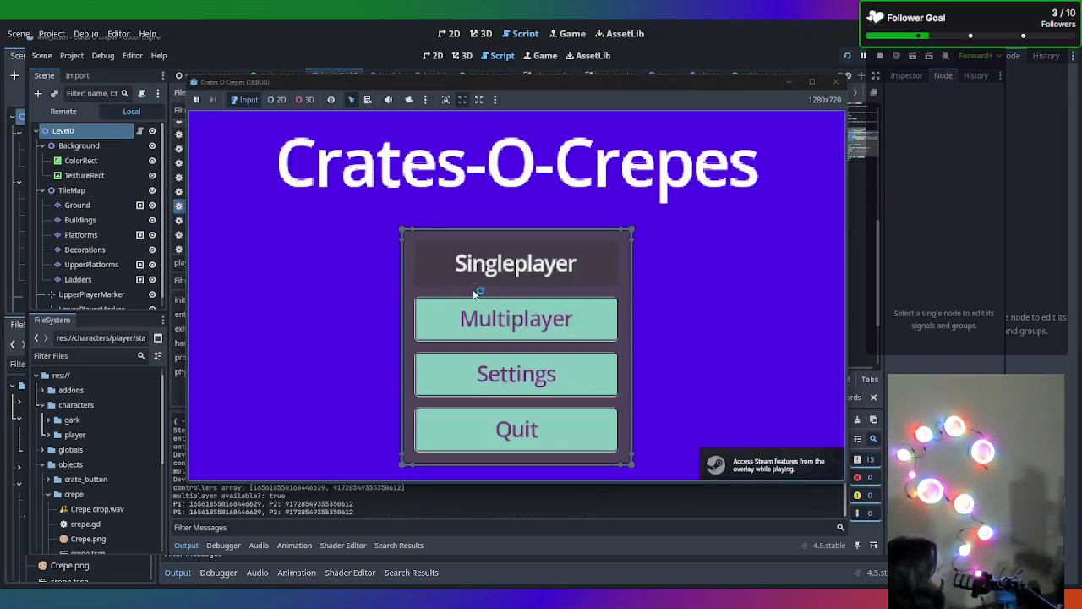
Start a Multiplayer game in the running project, then close the game window
left_click(469, 319)
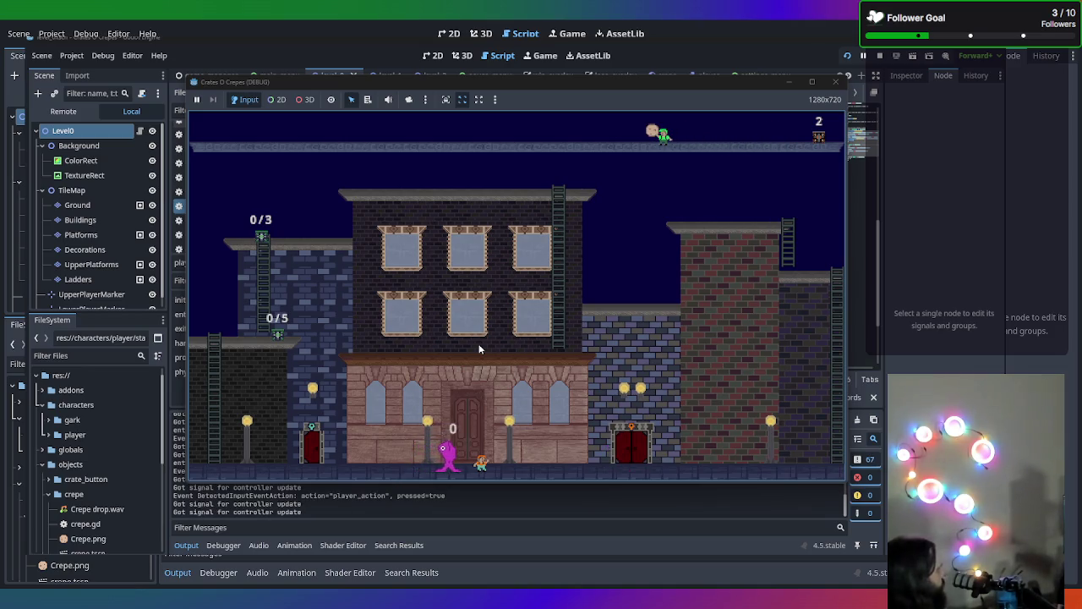
left_click(836, 82)
scroll(493, 257, "down", 2)
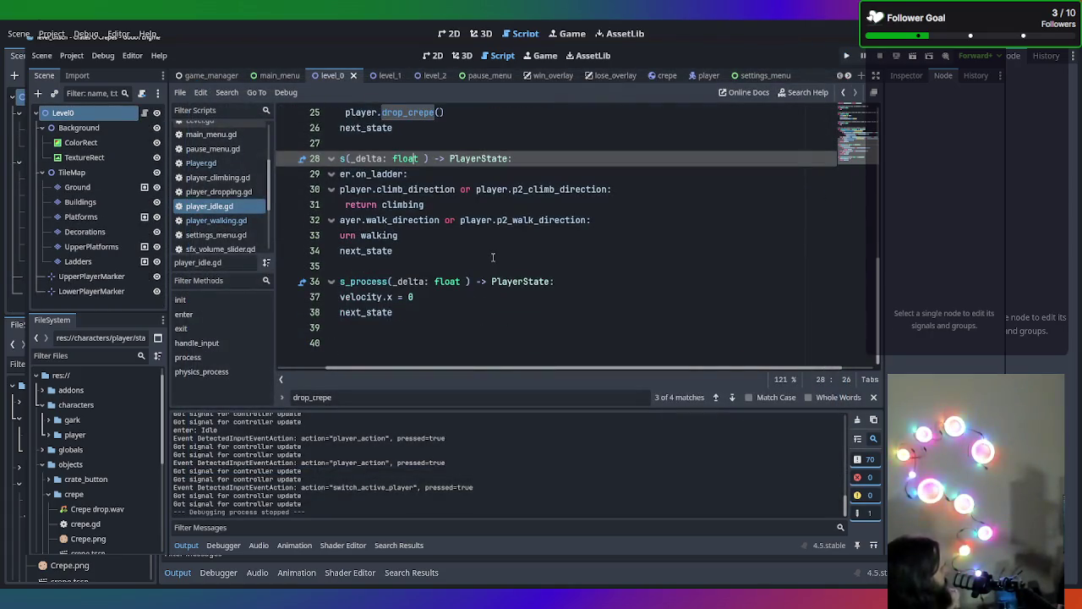
Delete the 'Got signal for controller update' print line in Player.gd
left_click_drag(475, 334, 78, 311)
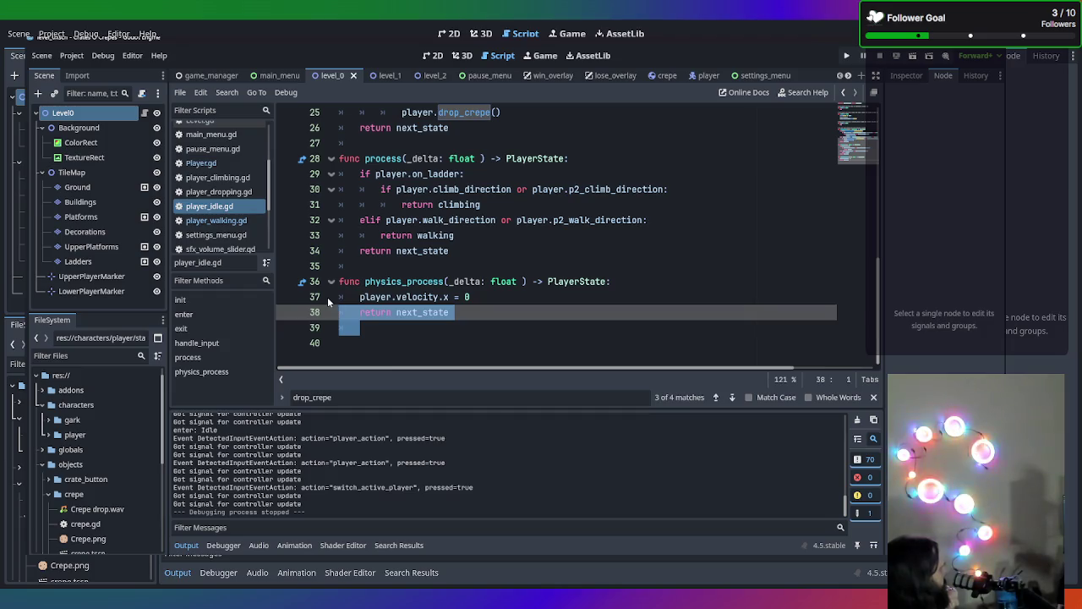
left_click(233, 163)
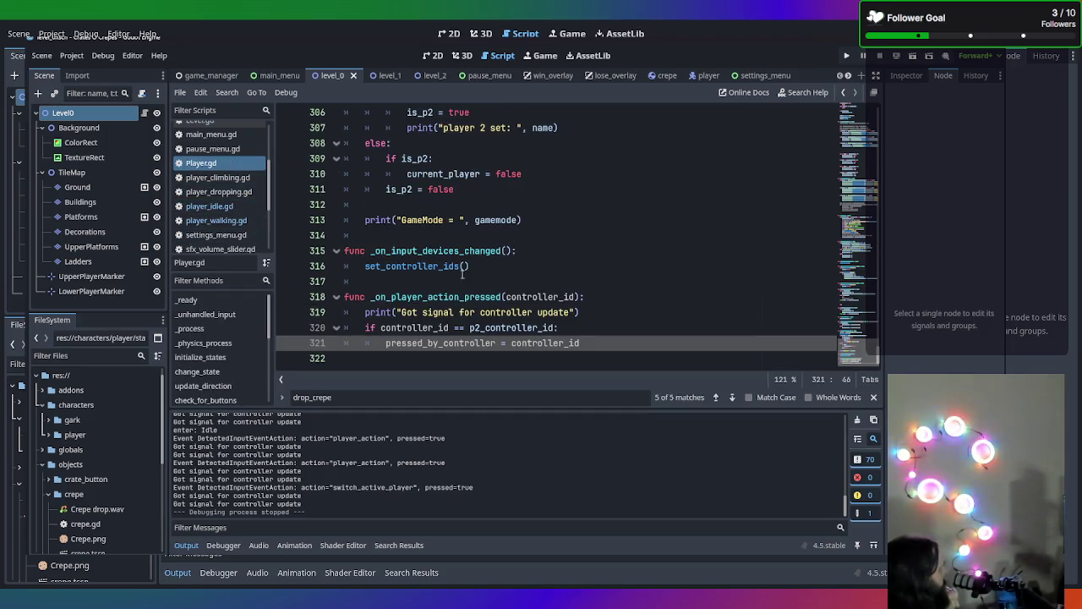
mouse_move(629, 312)
left_mouse_down()
mouse_move(281, 296)
mouse_move(248, 314)
left_mouse_up()
key("BackSpace")
key("BackSpace")
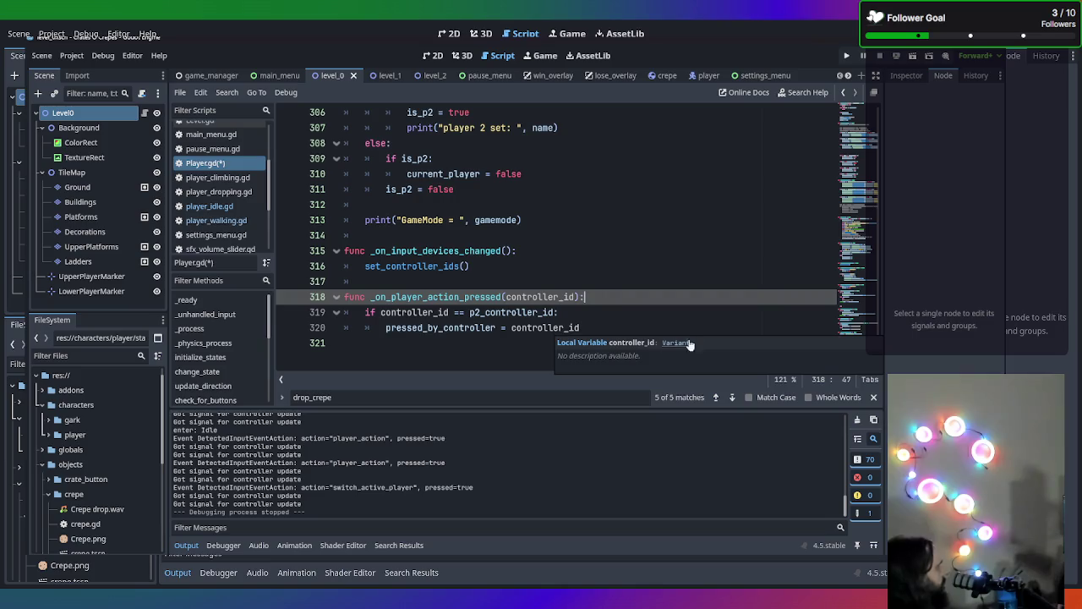
Add print("pressed by: ", pressed_by_controller) after the assignment, save, and run the game
left_click(601, 325)
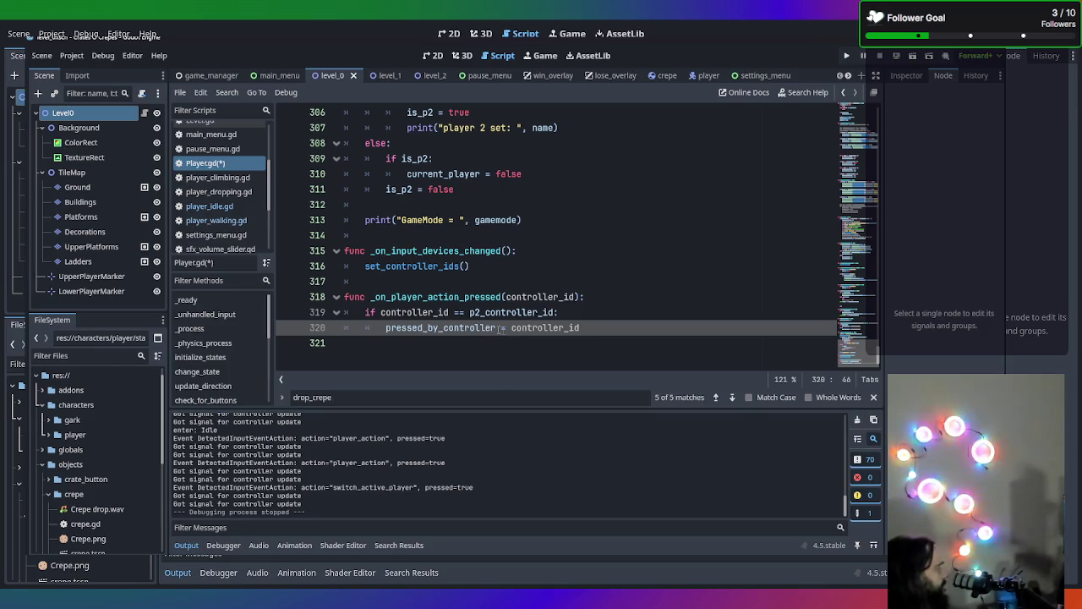
scroll(404, 318, "up", 3)
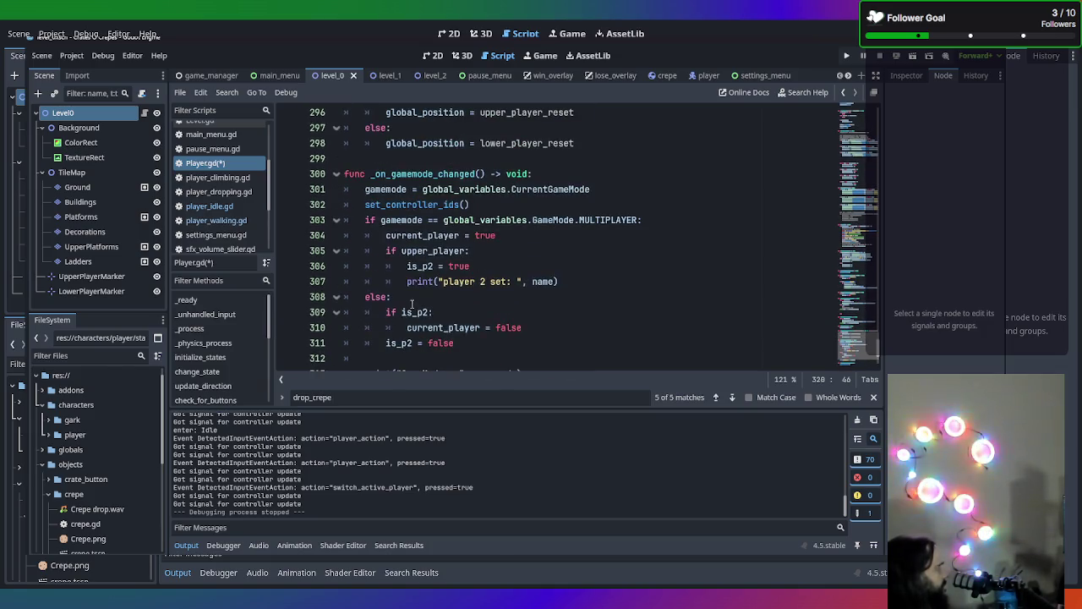
scroll(411, 302, "down", 3)
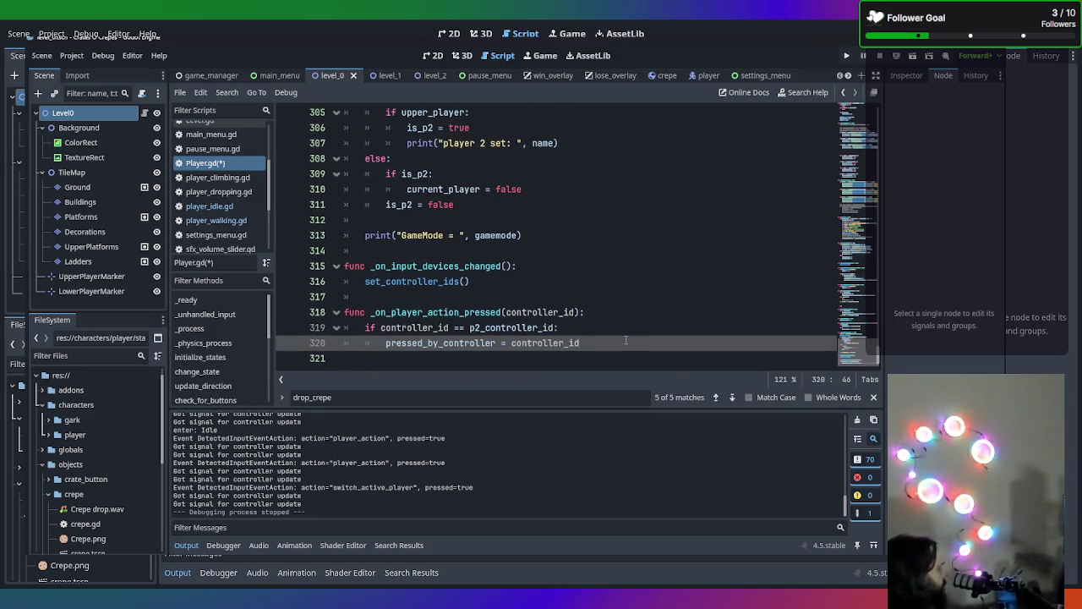
key("Return")
type("prin")
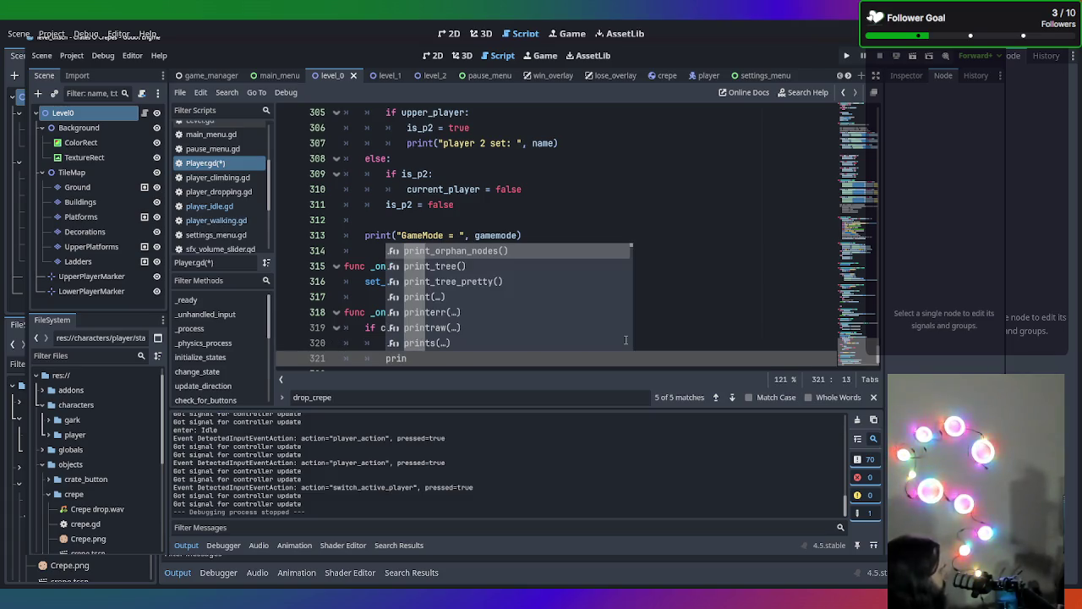
type("t")
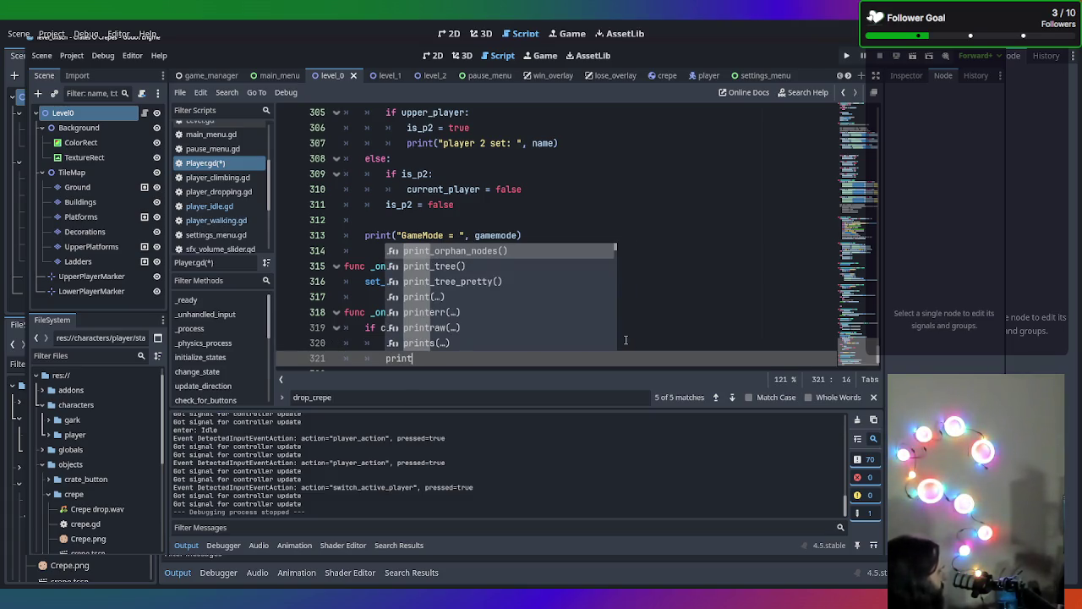
type("(\"pressed by")
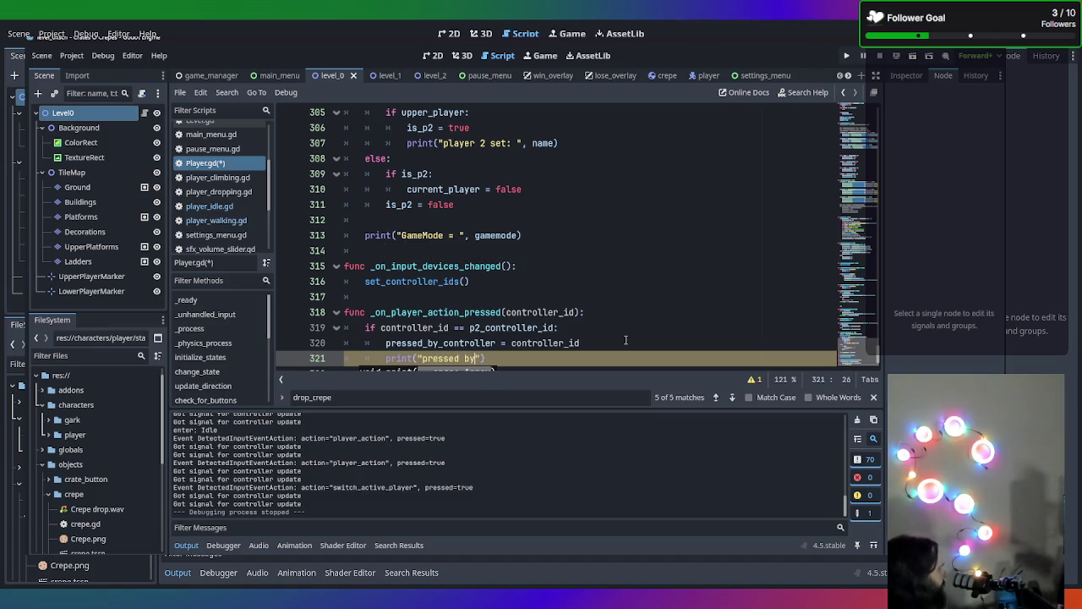
type(": \"")
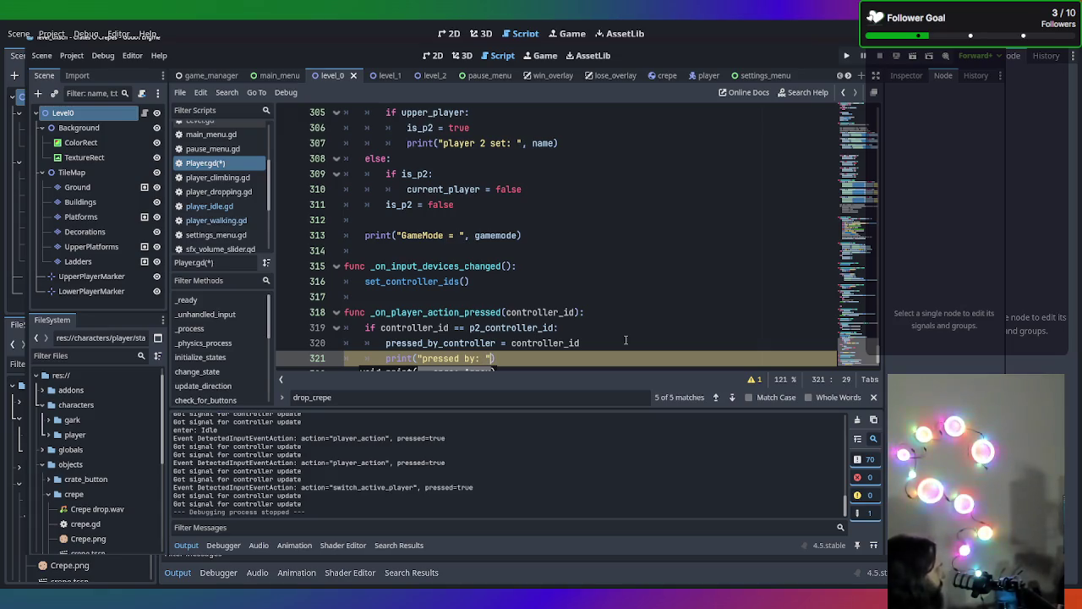
type(", ")
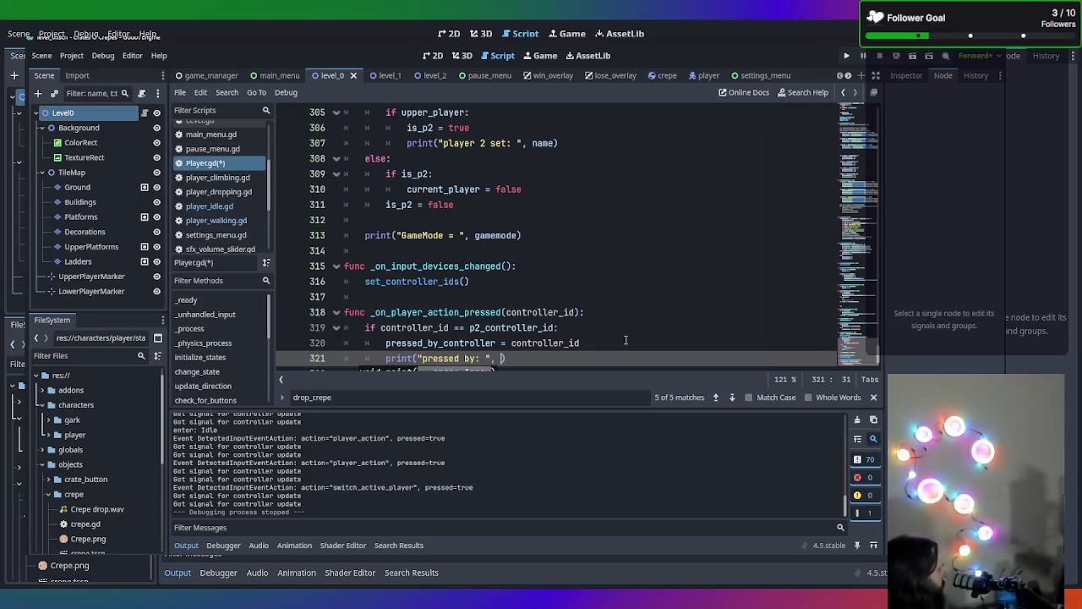
type("pre")
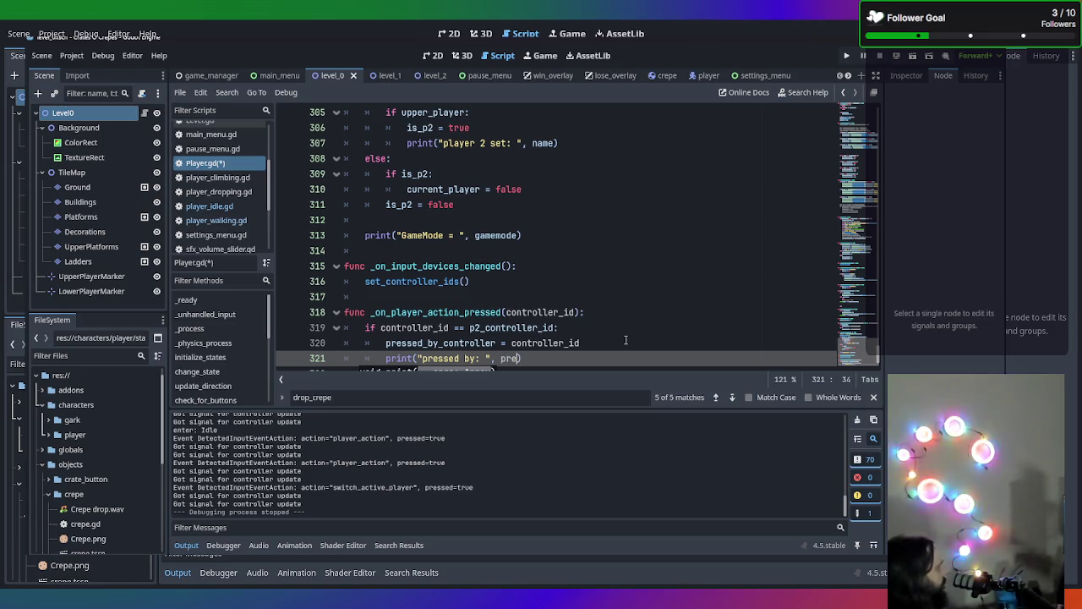
key("Return")
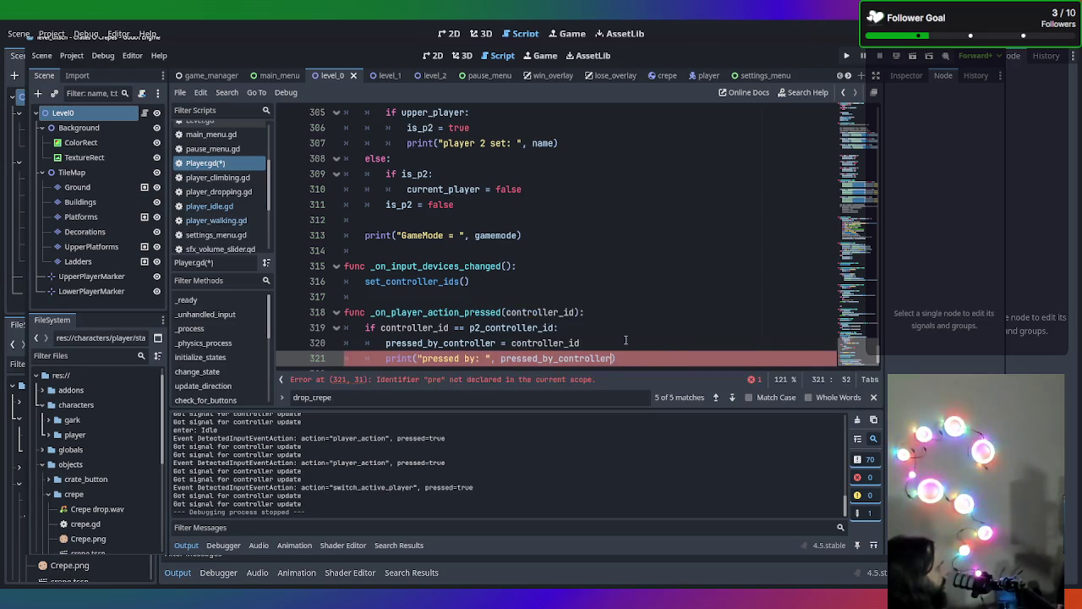
key("ctrl+s")
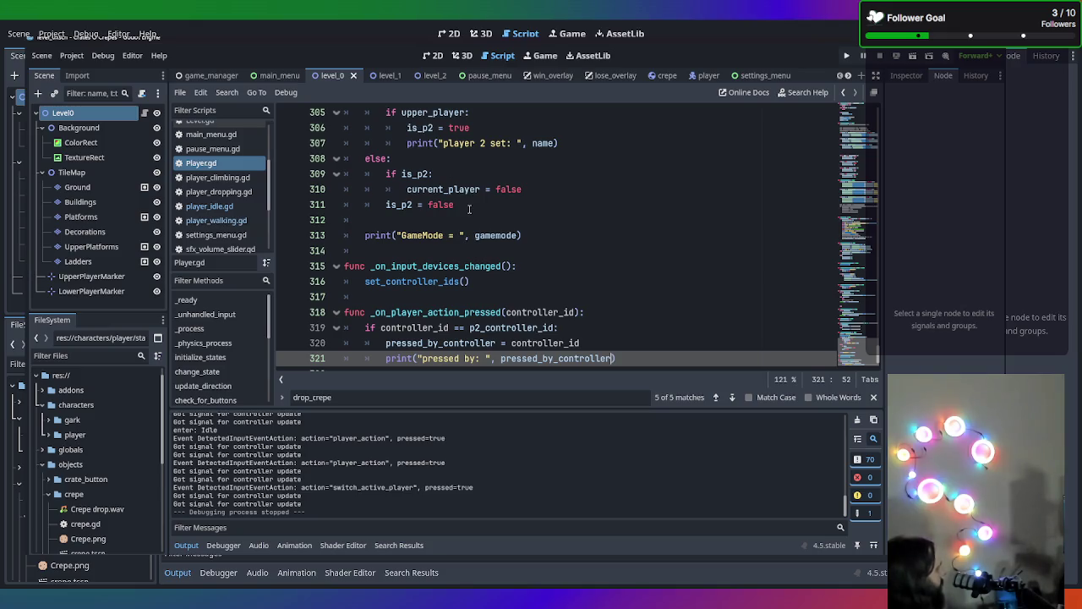
key("F5")
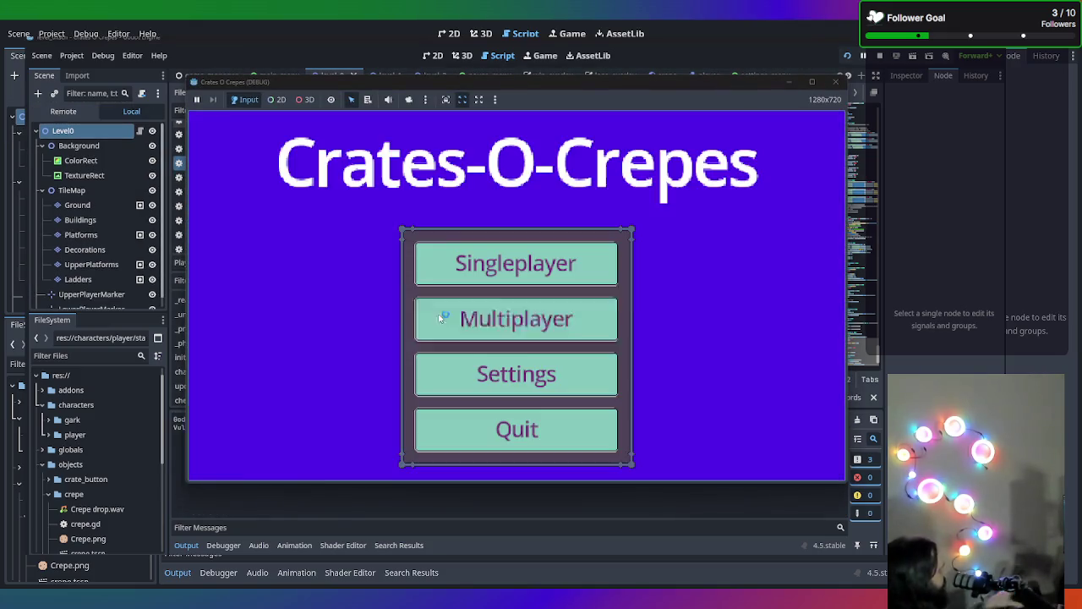
Test Multiplayer by walking the green player left and triggering actions with space, then close the game
left_click(440, 318)
key("Left")
key("Left")
key("Left")
key("space")
key("space")
key("space")
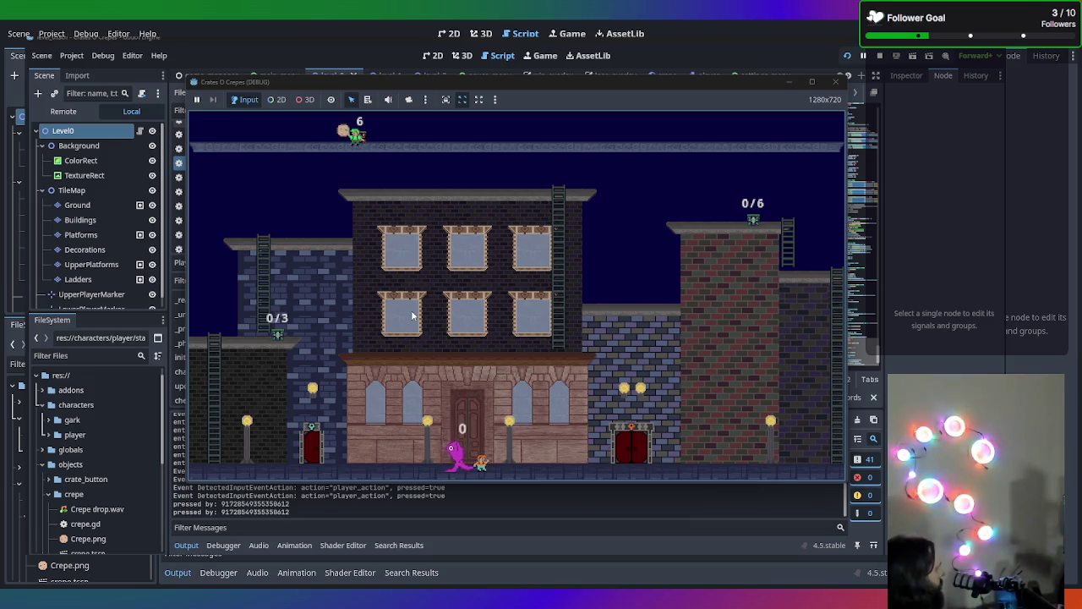
key("space")
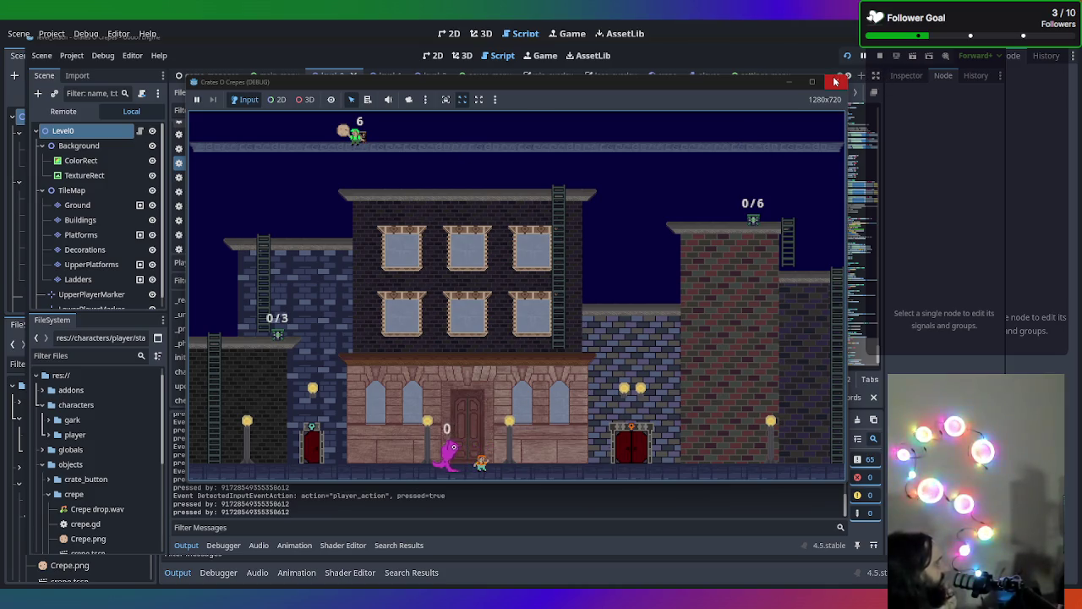
left_click(835, 81)
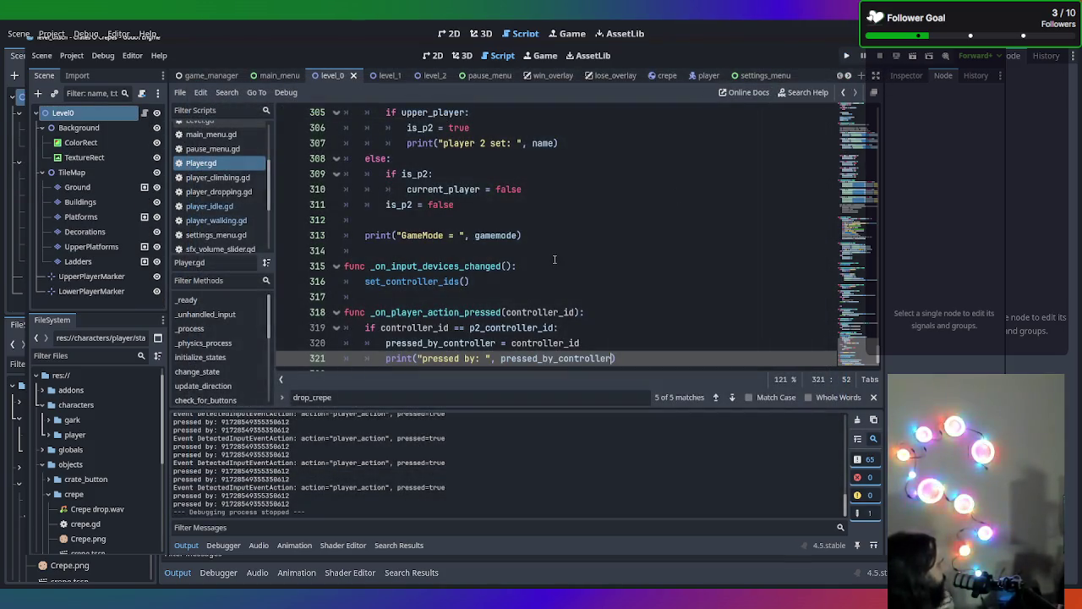
Open player_dropping.gd and run a Search in Files for drop_crepe
scroll(555, 259, "down", 1)
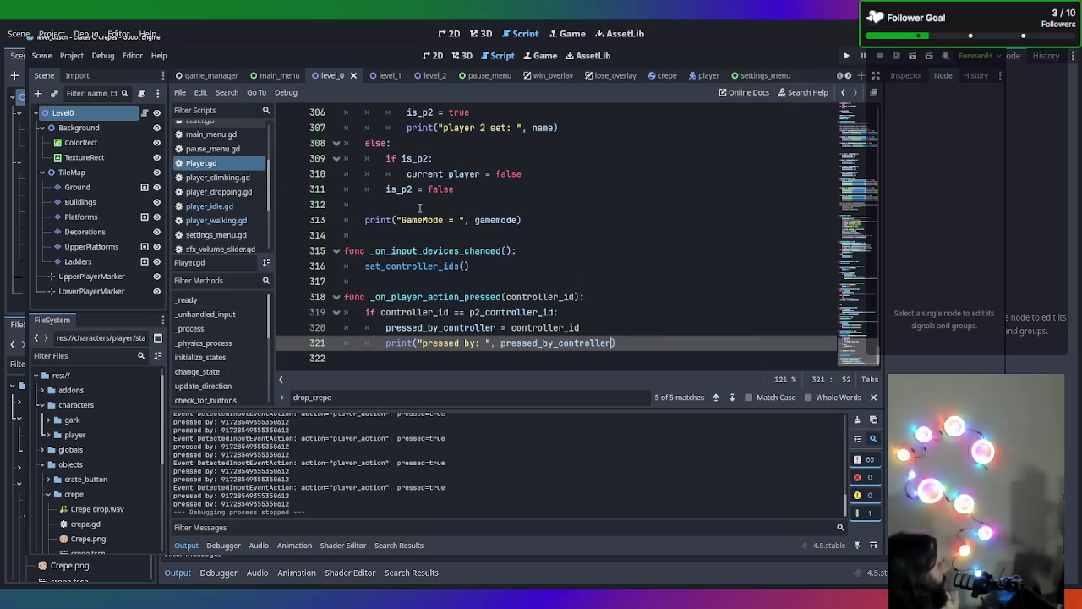
left_click(231, 192)
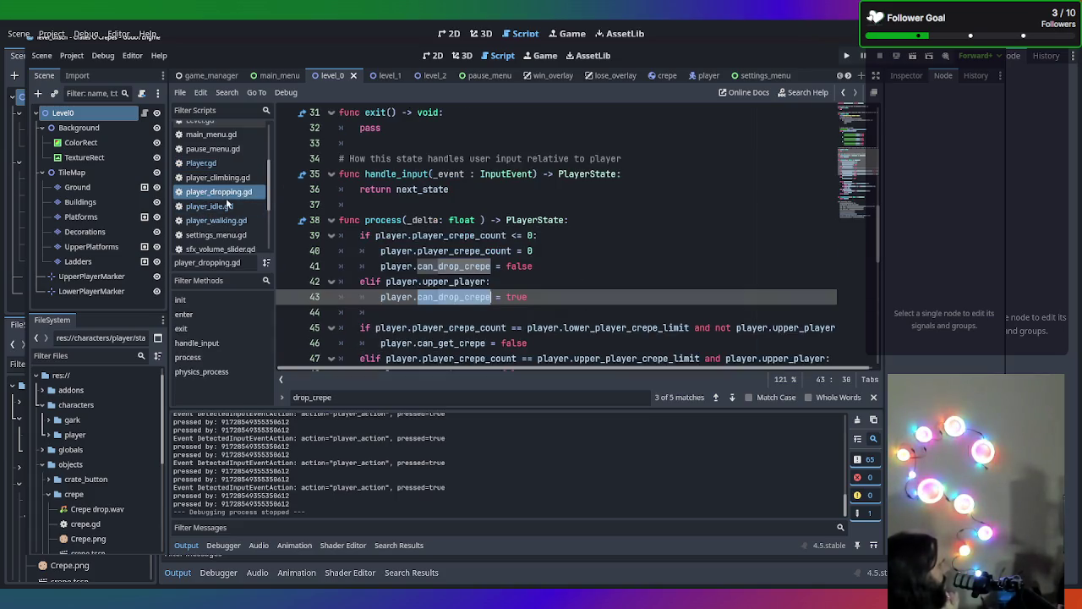
left_click(678, 277)
key("ctrl+shift+f")
type("drop")
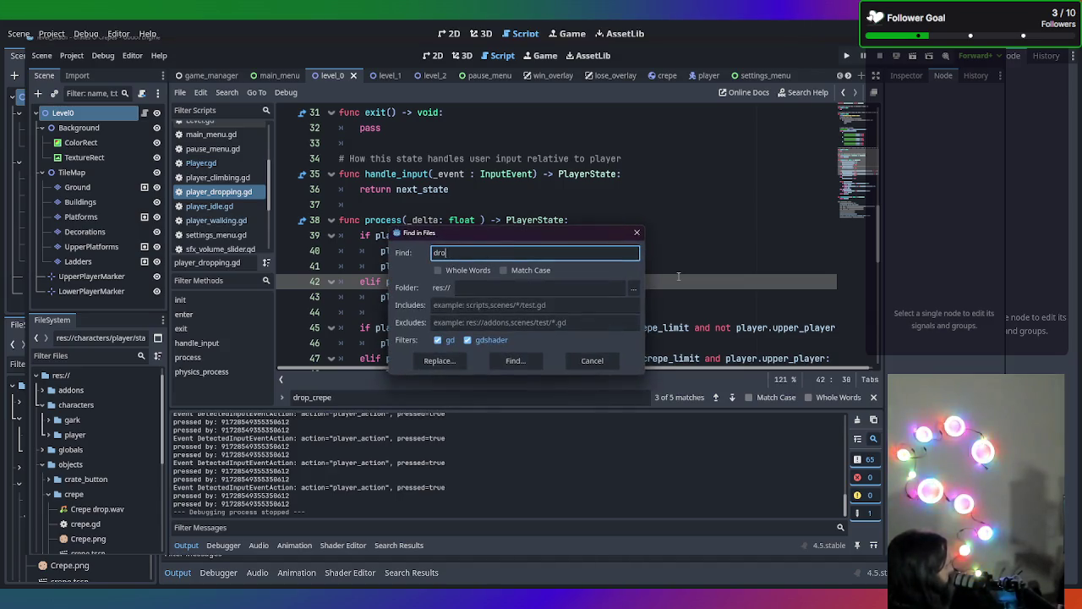
type("p_crepe")
key("Return")
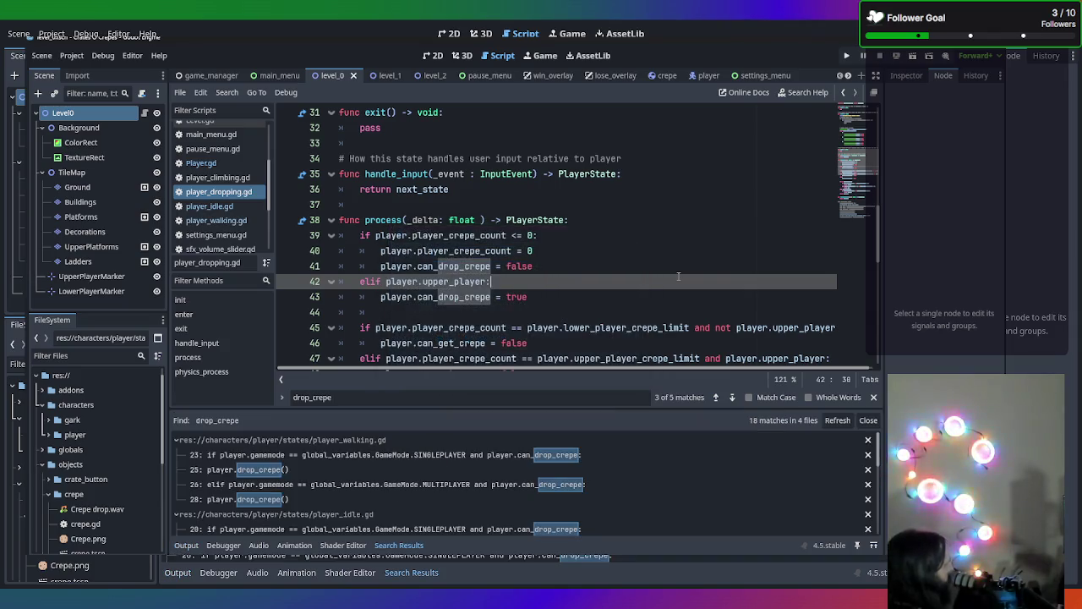
Open the first player_walking.gd match and review its drop_crepe checks on lines 24–28
left_click(394, 457)
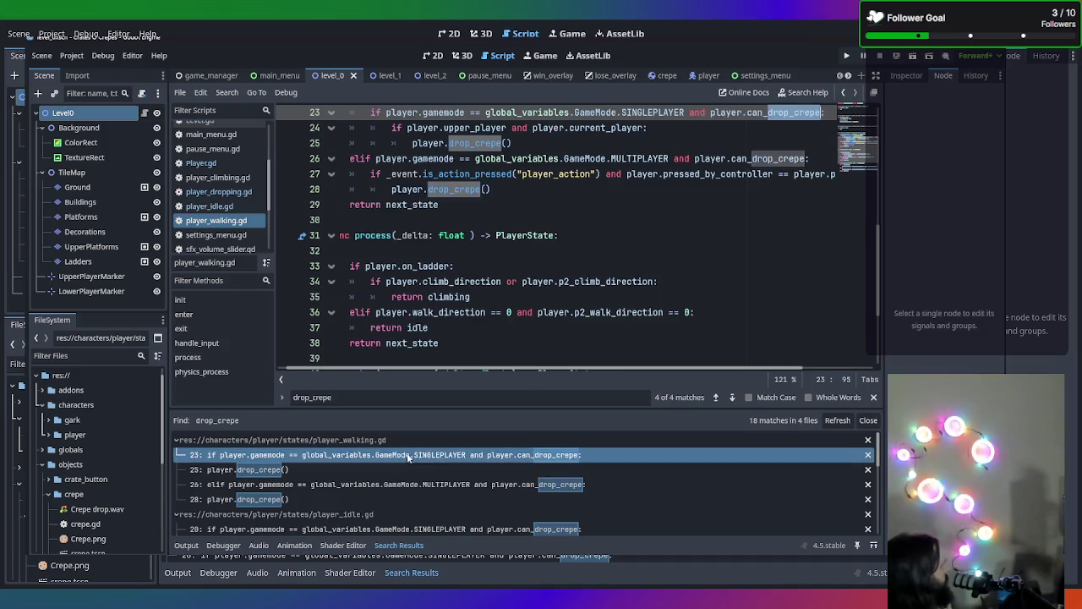
scroll(532, 272, "up", 2)
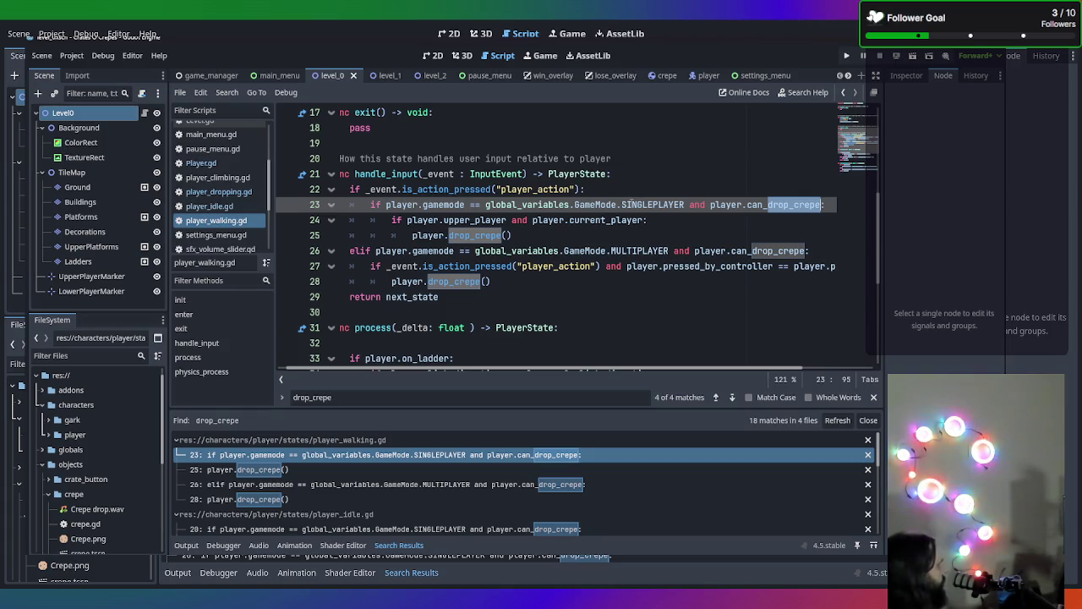
scroll(784, 209, "right", 1)
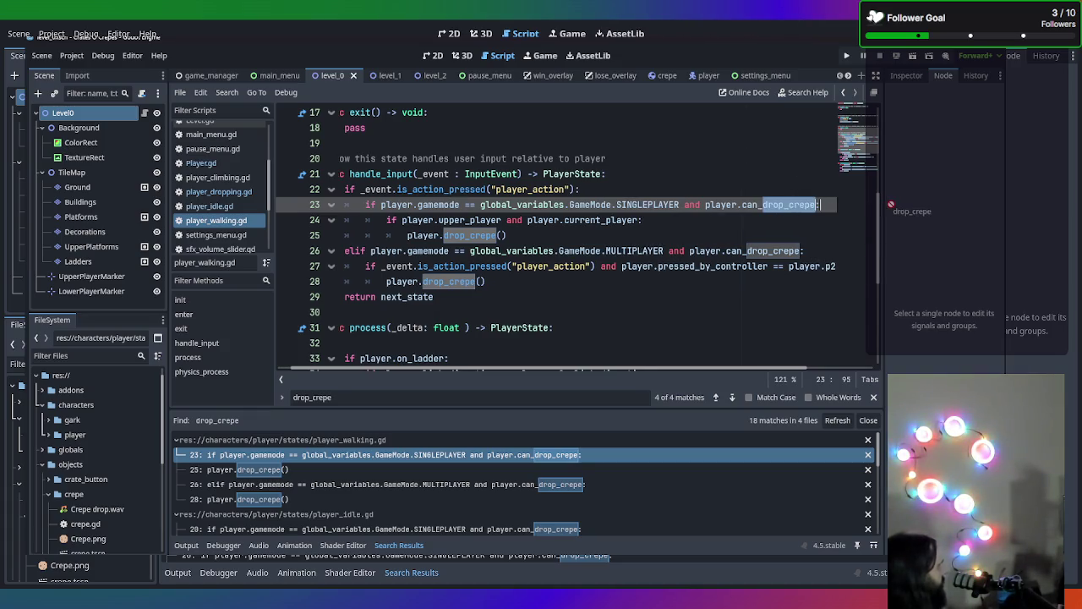
left_click(760, 218)
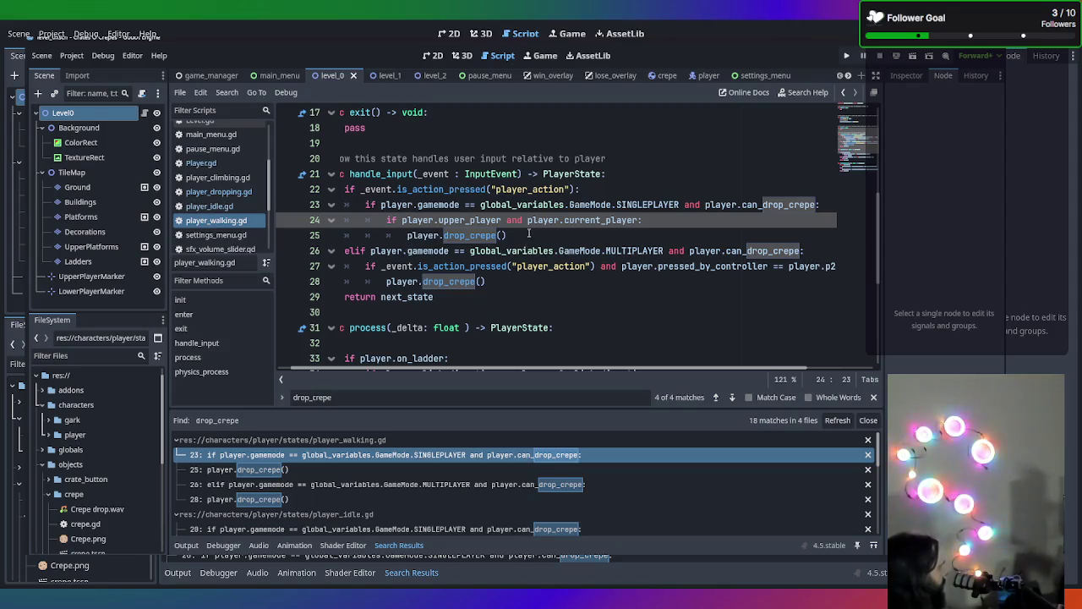
left_click(380, 251)
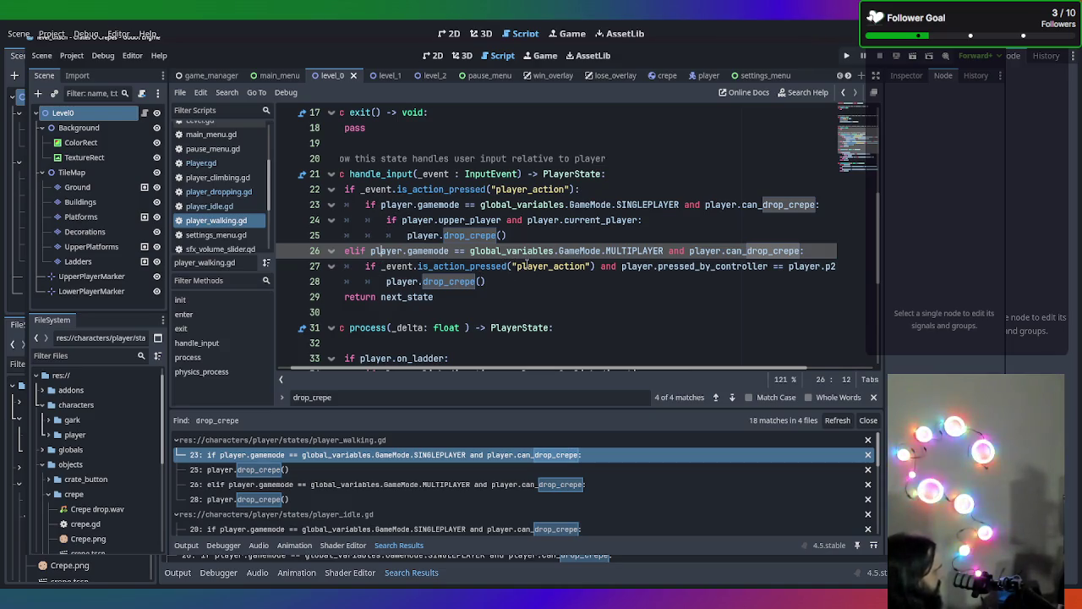
left_click(685, 265)
left_click_drag(685, 265, 913, 266)
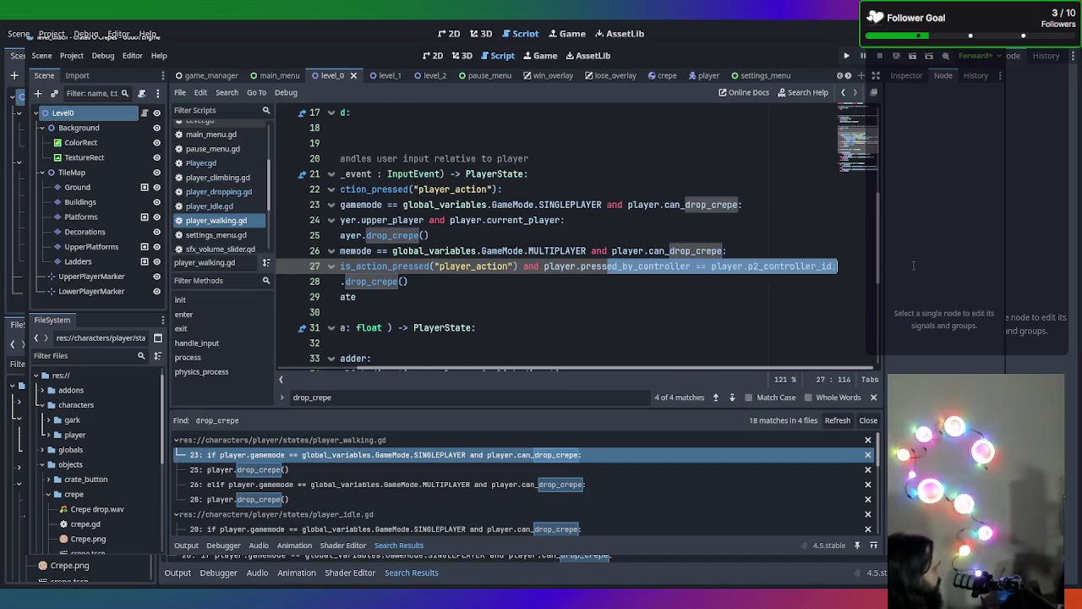
left_click(765, 266)
left_click(533, 306)
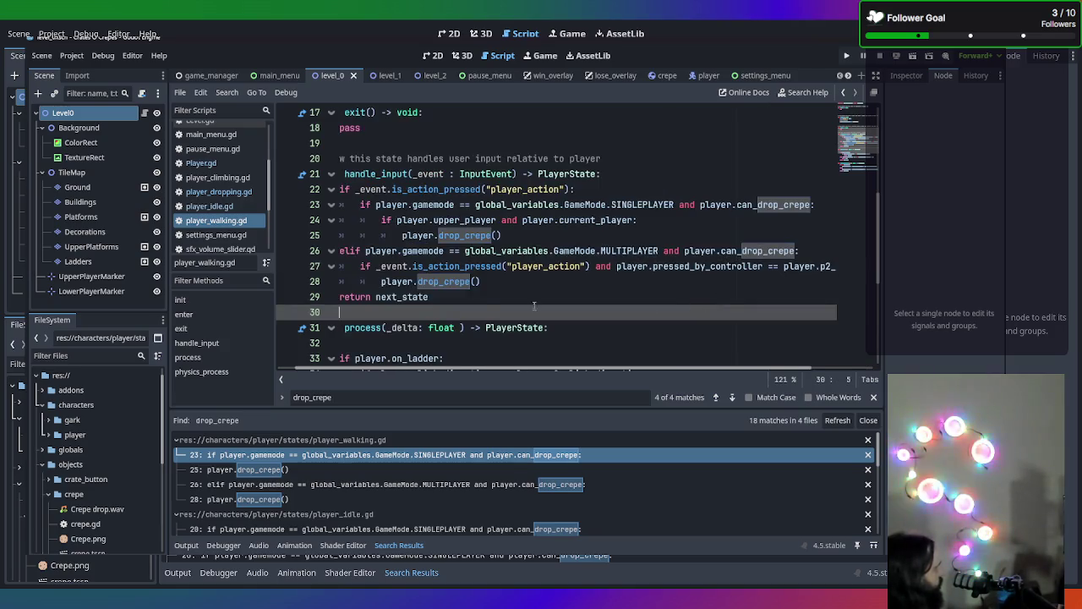
left_click(564, 280)
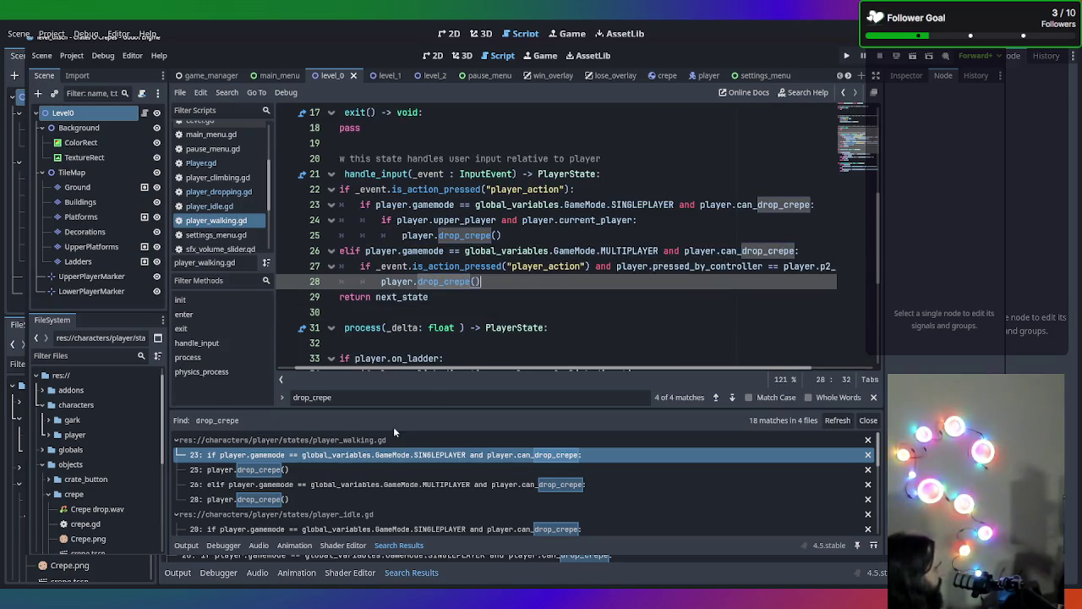
left_click(222, 545)
left_click(191, 545)
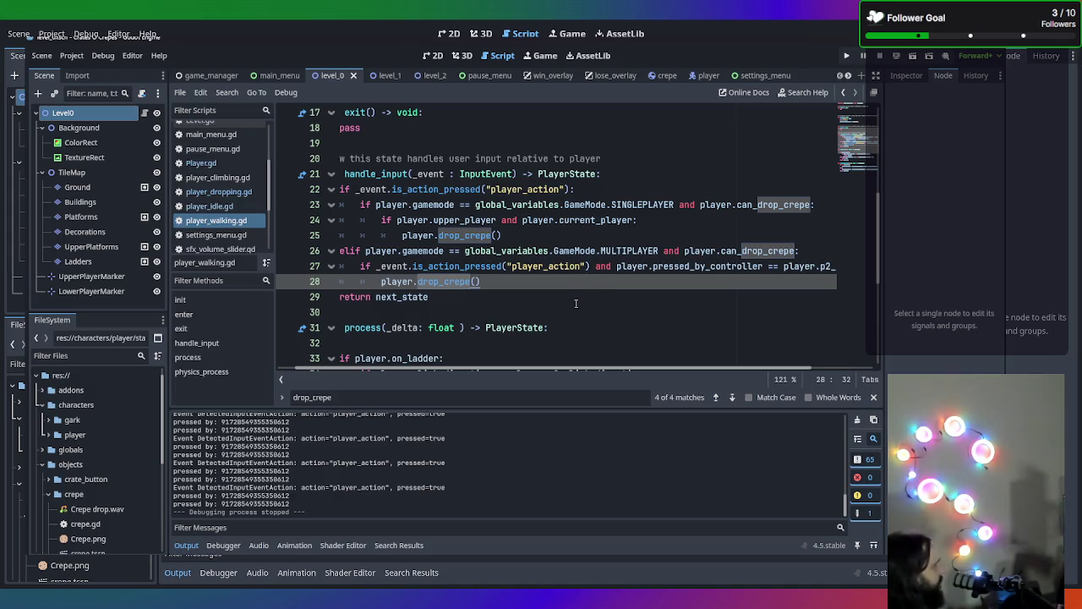
Scroll up the Output log to read the player_action press events and which controller pressed them
scroll(567, 304, "up", 2)
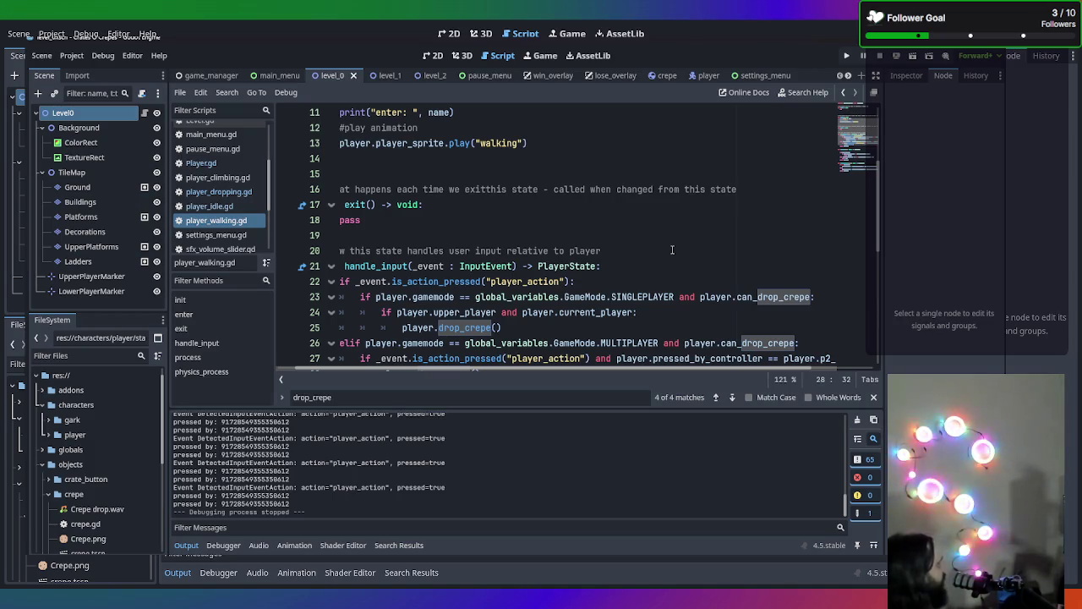
Review player_walking.gd's exit and physics_process code, then bring up Player.gd
left_click(490, 190)
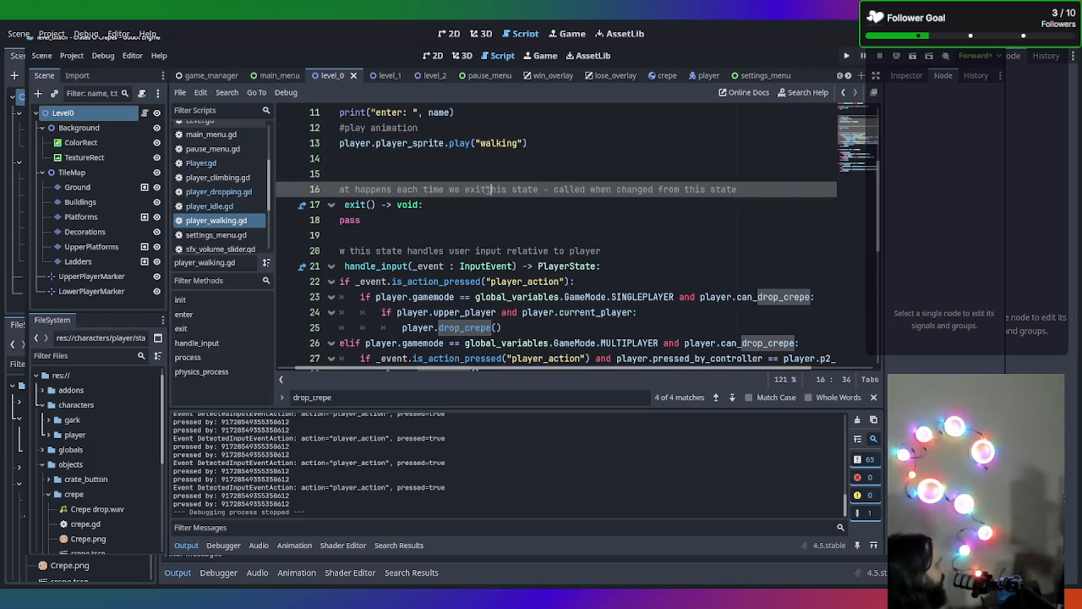
left_click(668, 217)
scroll(668, 217, "down", 7)
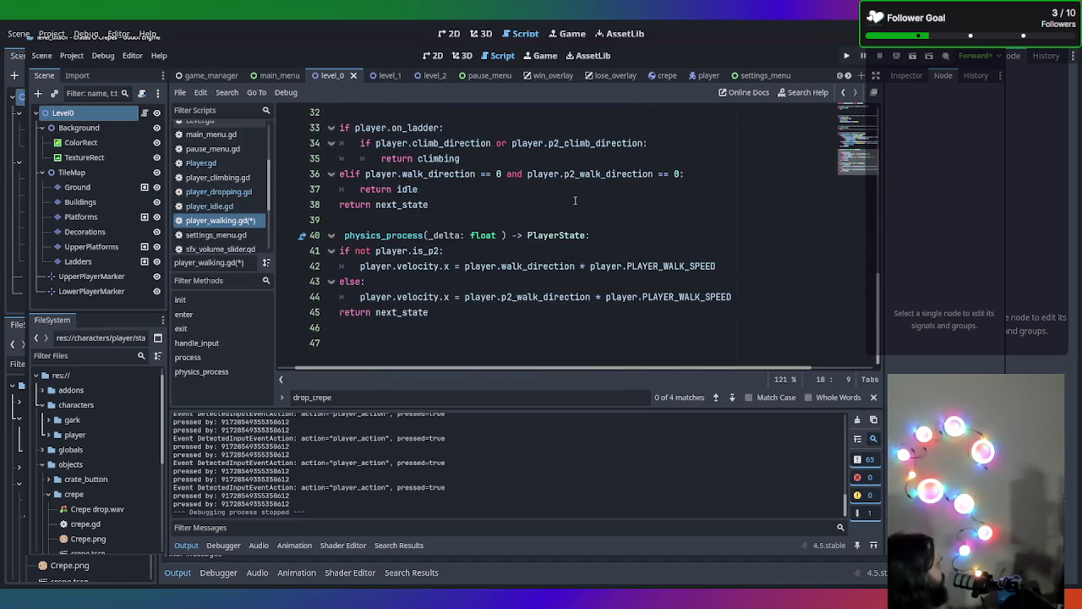
mouse_move(441, 296)
left_mouse_down()
mouse_move(355, 295)
mouse_move(281, 250)
left_mouse_up()
left_click(534, 282)
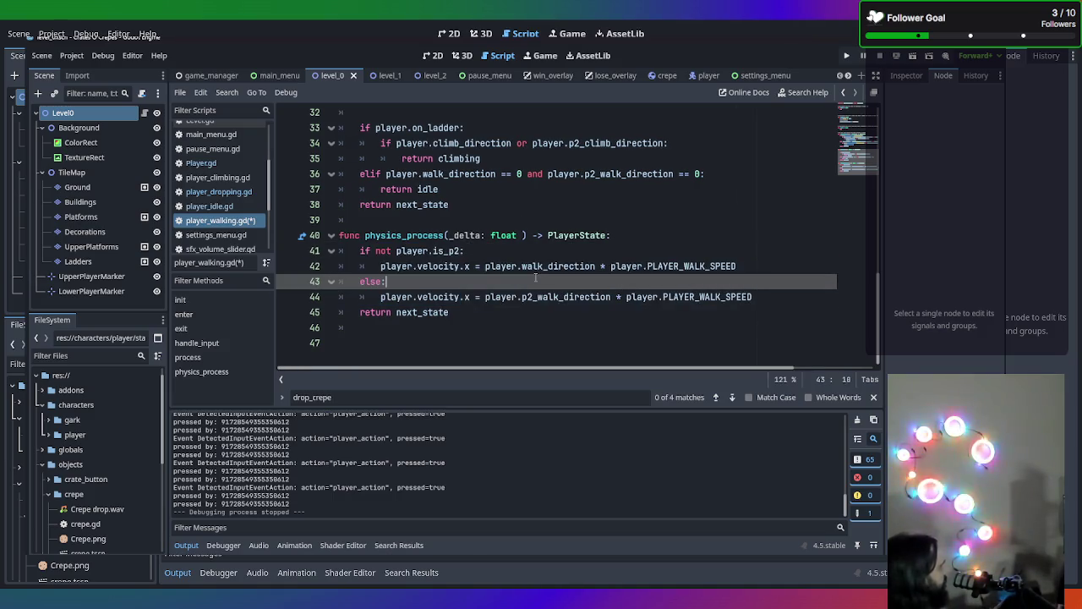
scroll(524, 279, "up", 3)
scroll(521, 279, "up", 2)
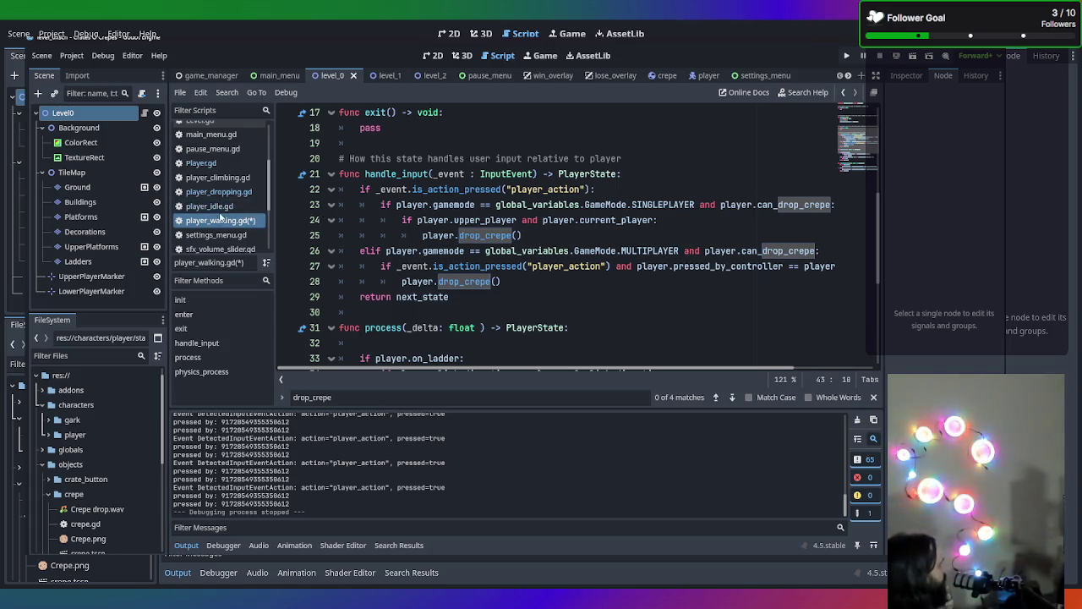
left_click(202, 163)
Comment out drop_crepe's if-condition on line 226 of Player.gd
scroll(469, 254, "up", 10)
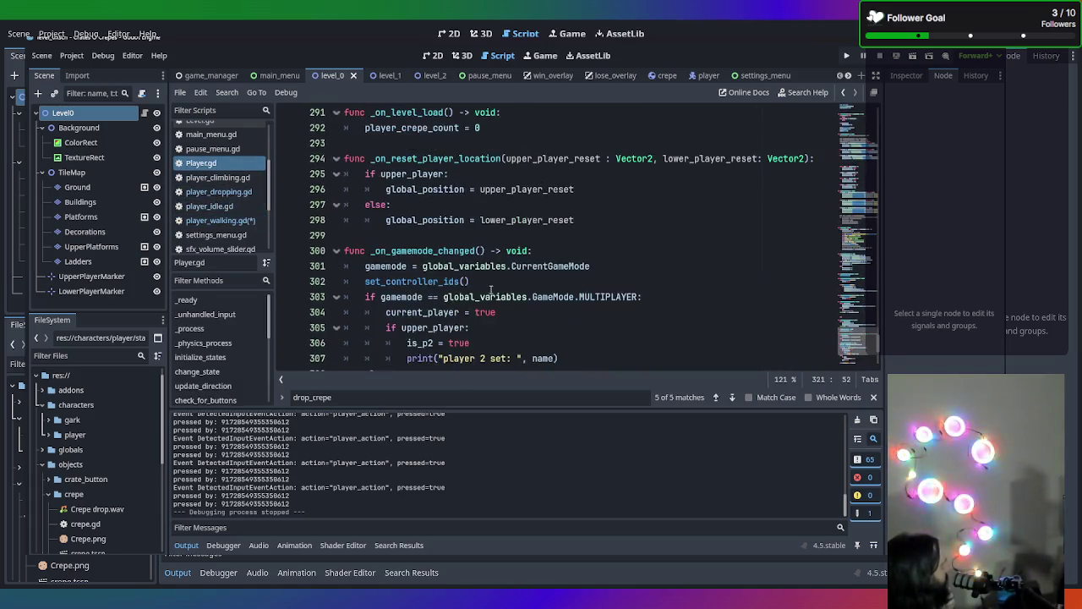
scroll(496, 275, "up", 15)
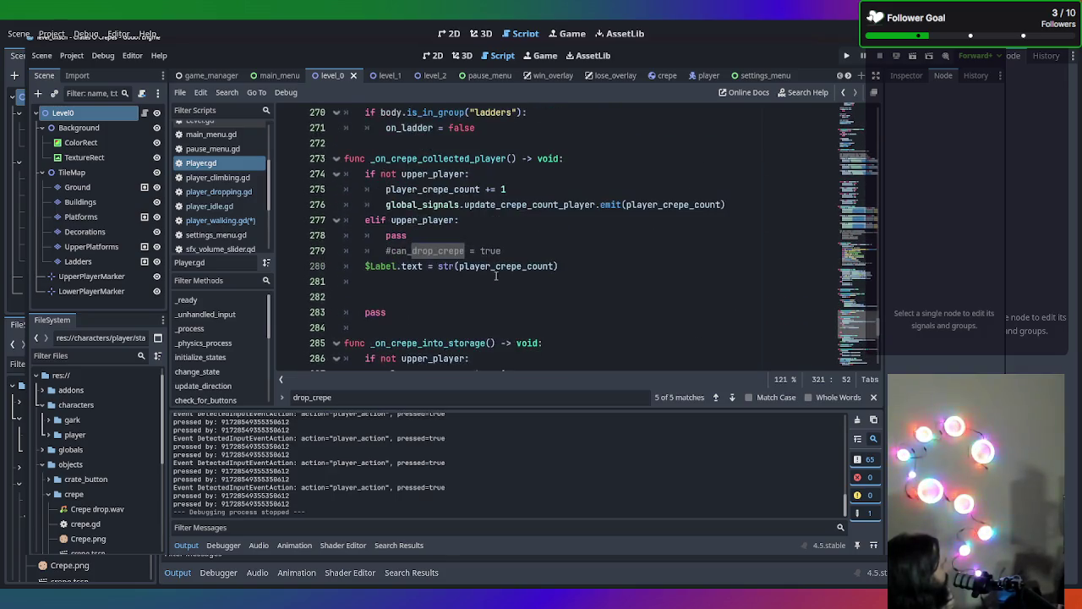
scroll(496, 277, "up", 2)
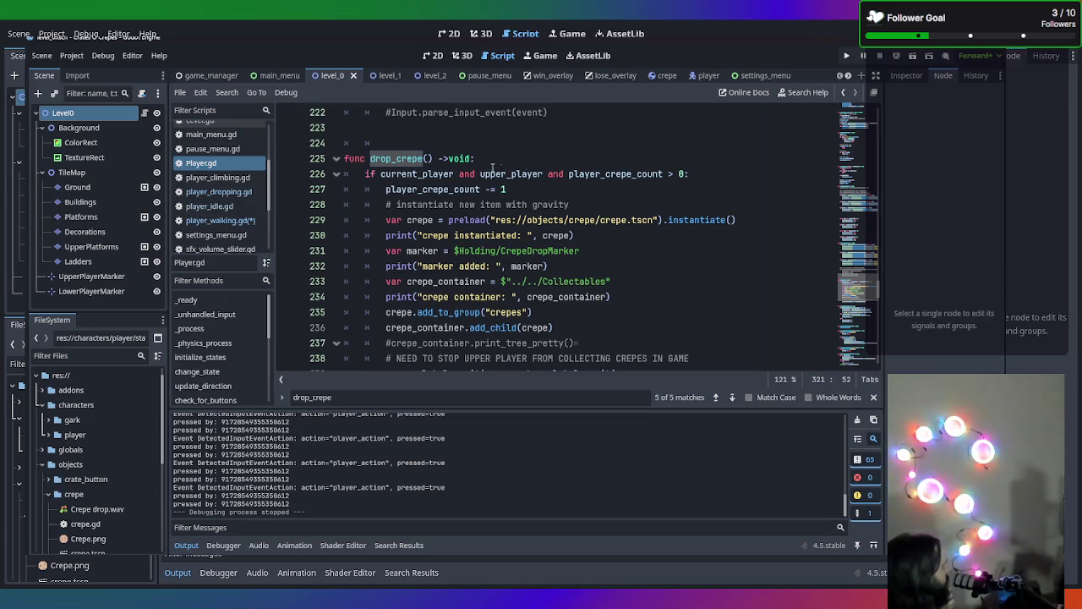
mouse_move(667, 174)
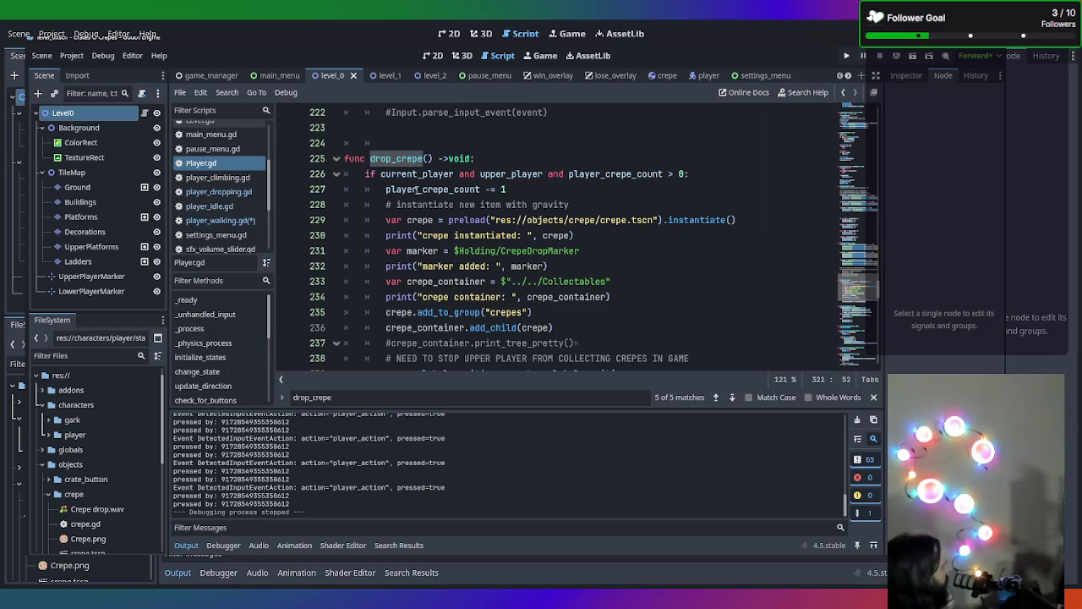
scroll(418, 190, "down", 2)
scroll(422, 190, "up", 2)
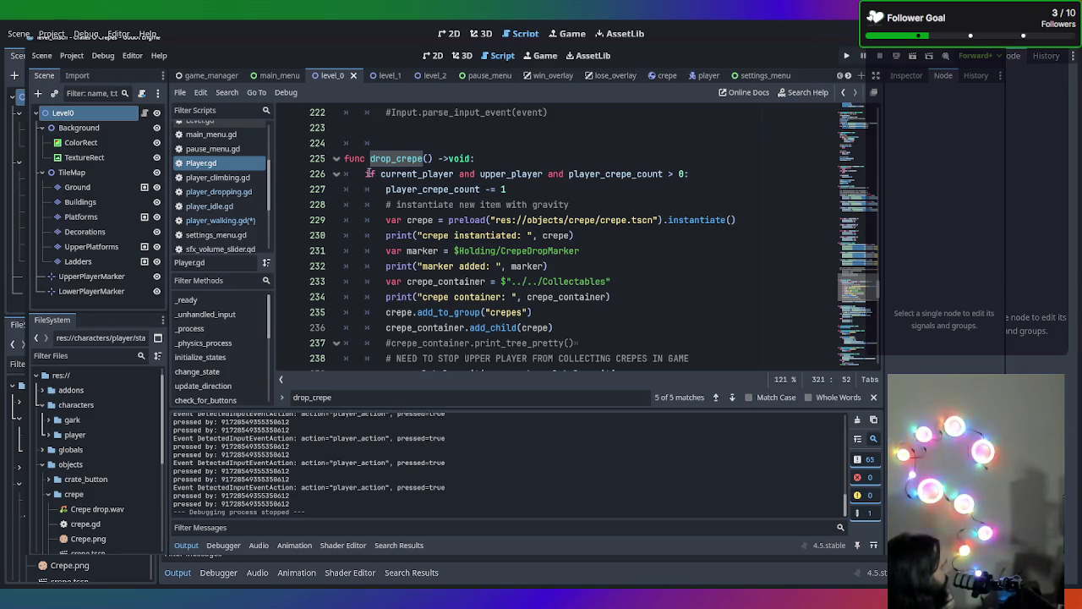
left_click(380, 174)
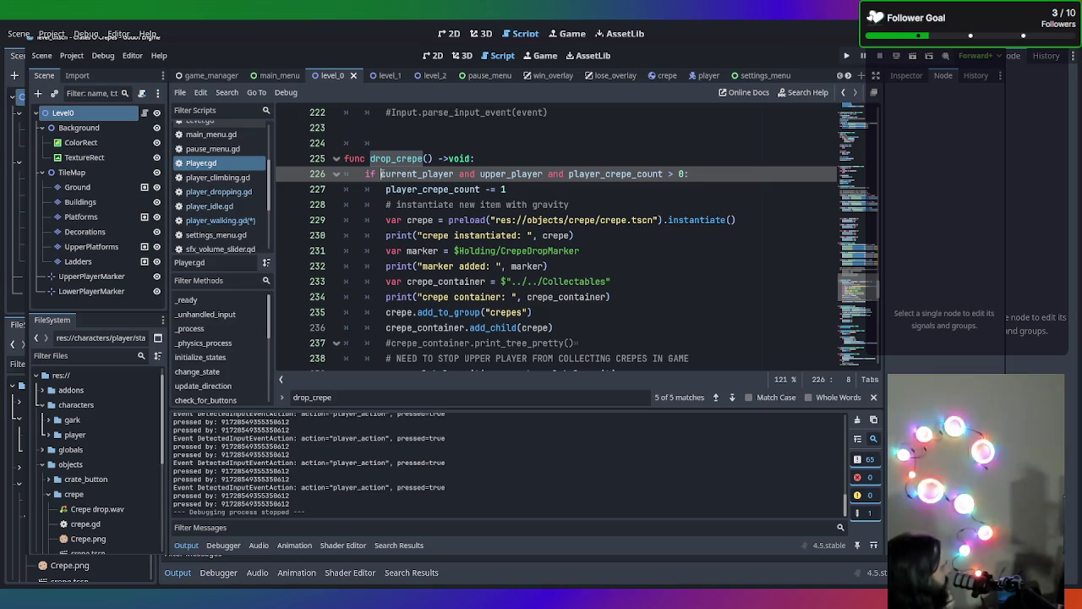
left_click_drag(381, 173, 734, 173)
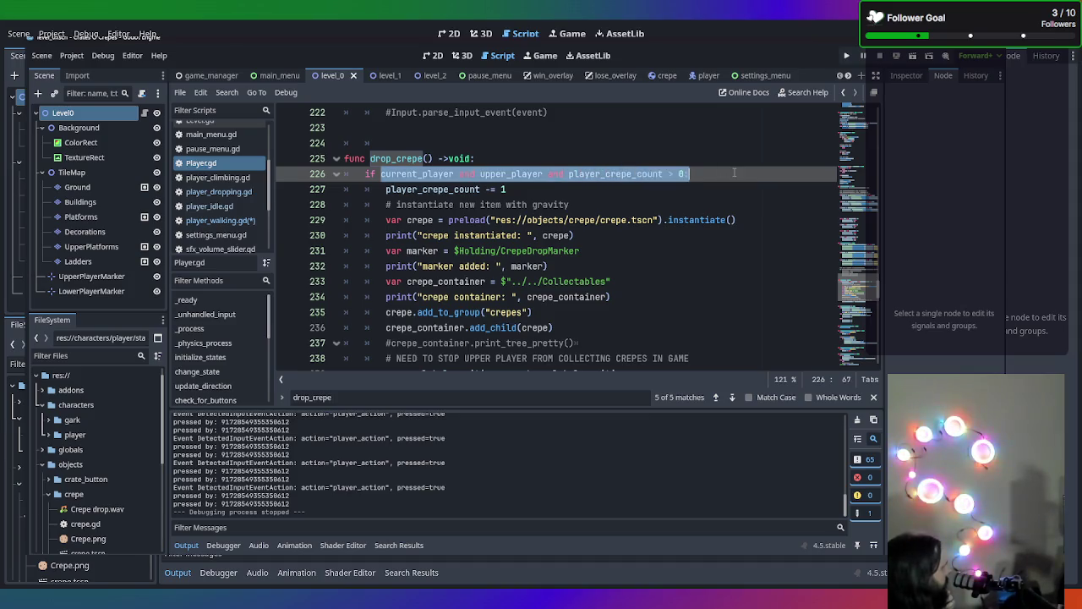
left_click(732, 173)
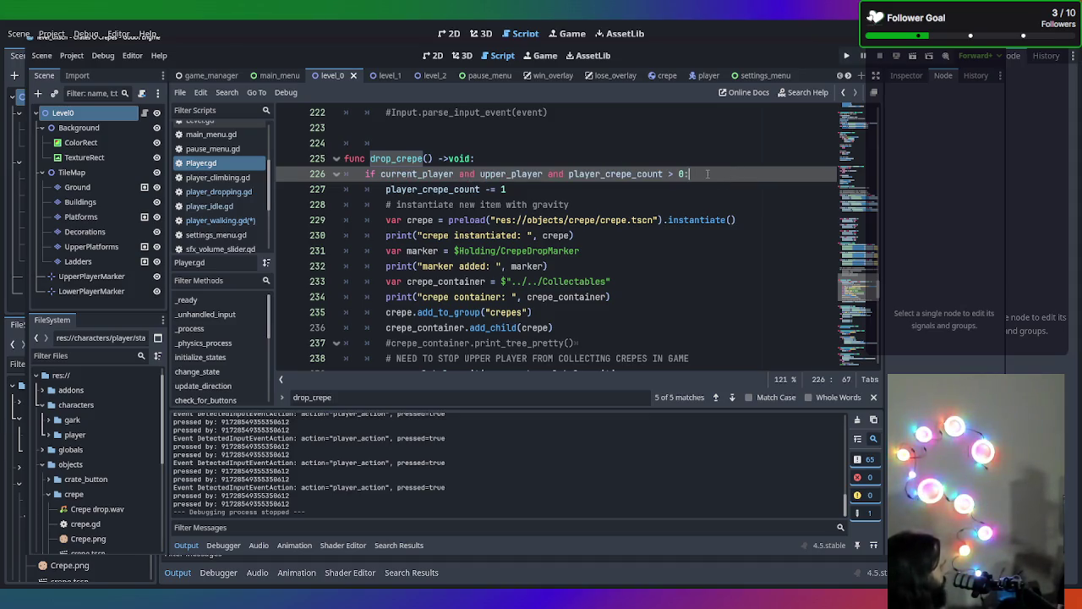
key("ctrl+k")
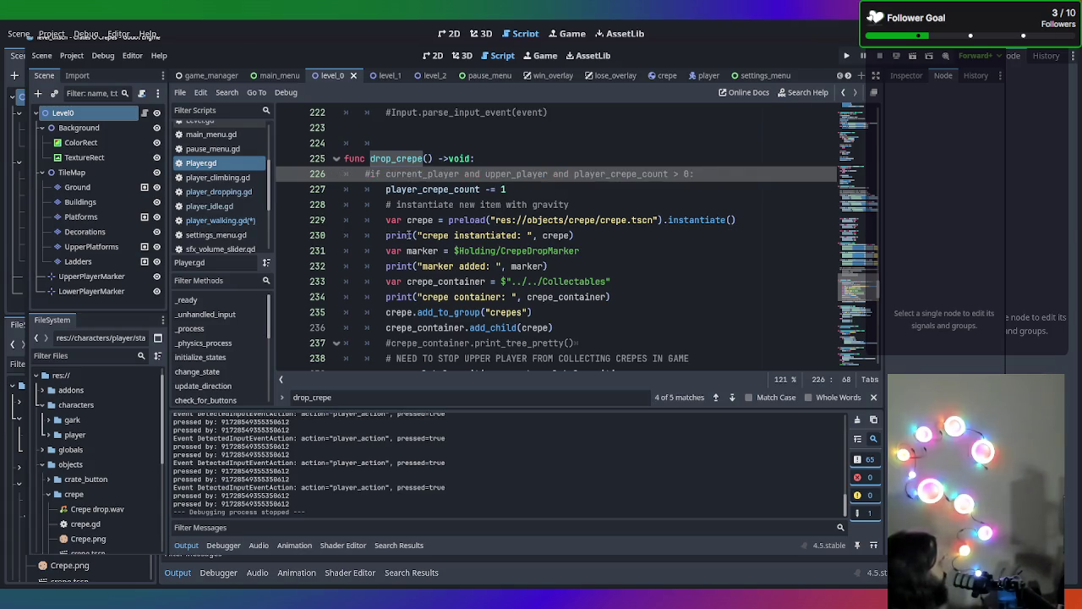
Unindent drop_crepe's body by one level and save the edited scripts
mouse_move(387, 189)
left_mouse_down()
mouse_move(592, 283)
mouse_move(642, 366)
mouse_move(650, 238)
left_mouse_up()
key("shift+Tab")
key("ctrl+s")
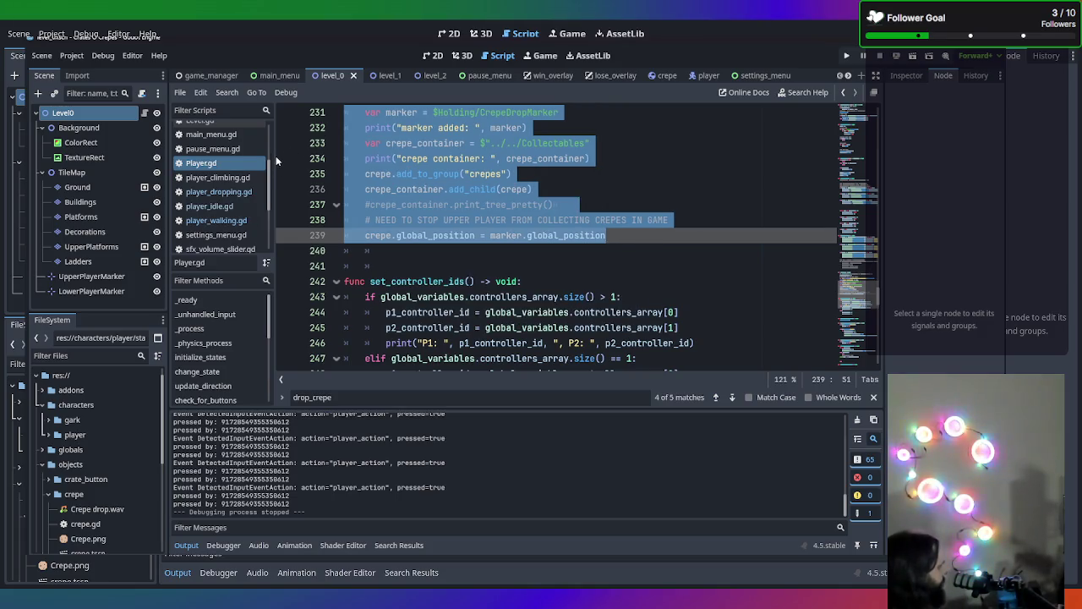